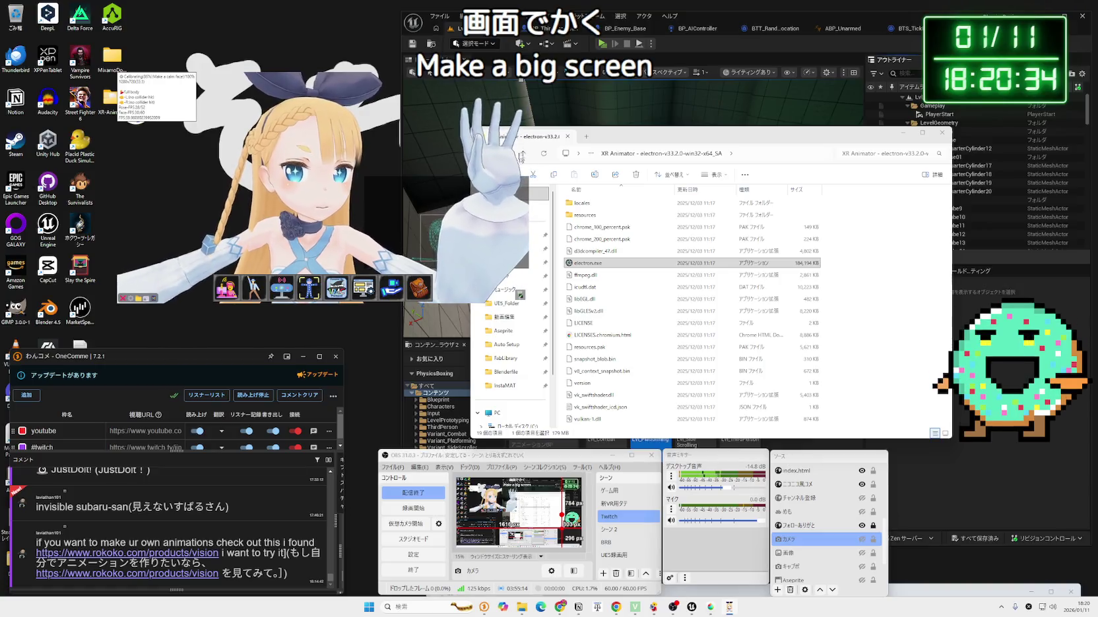
- Exit XR Animator's full-screen avatar view and return to the Unreal Engine level editor
key("F11")
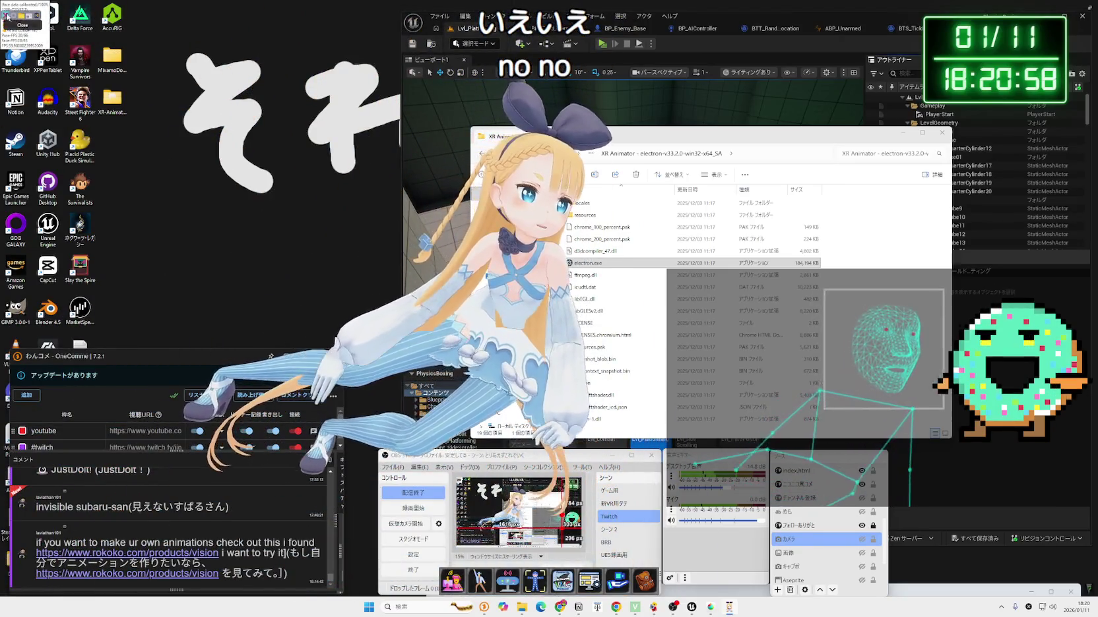
left_click(1089, 9)
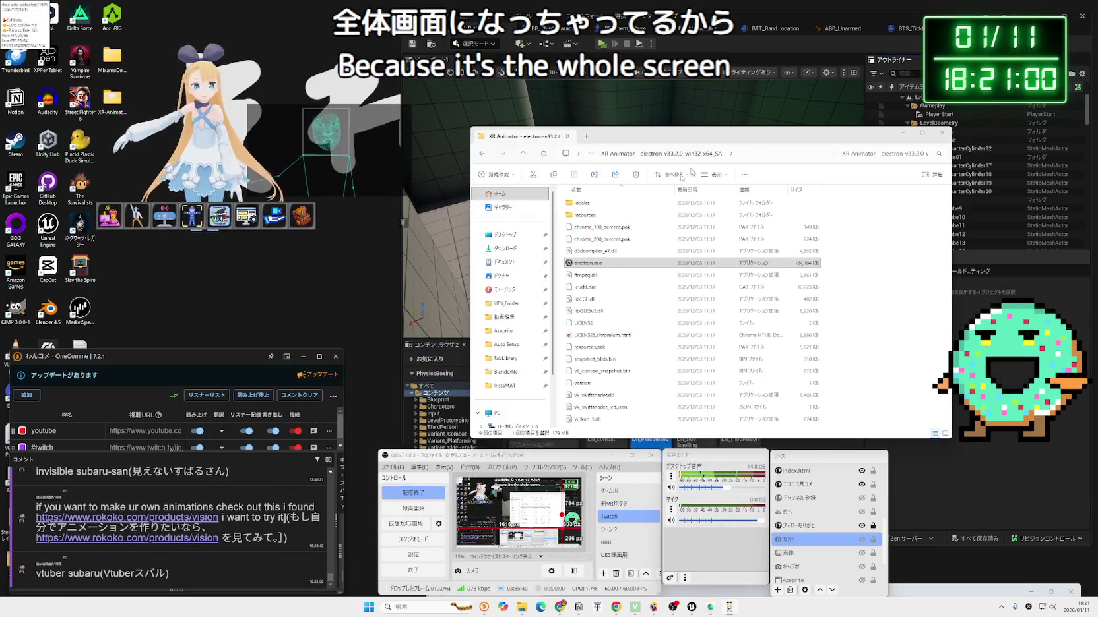
left_click(407, 233)
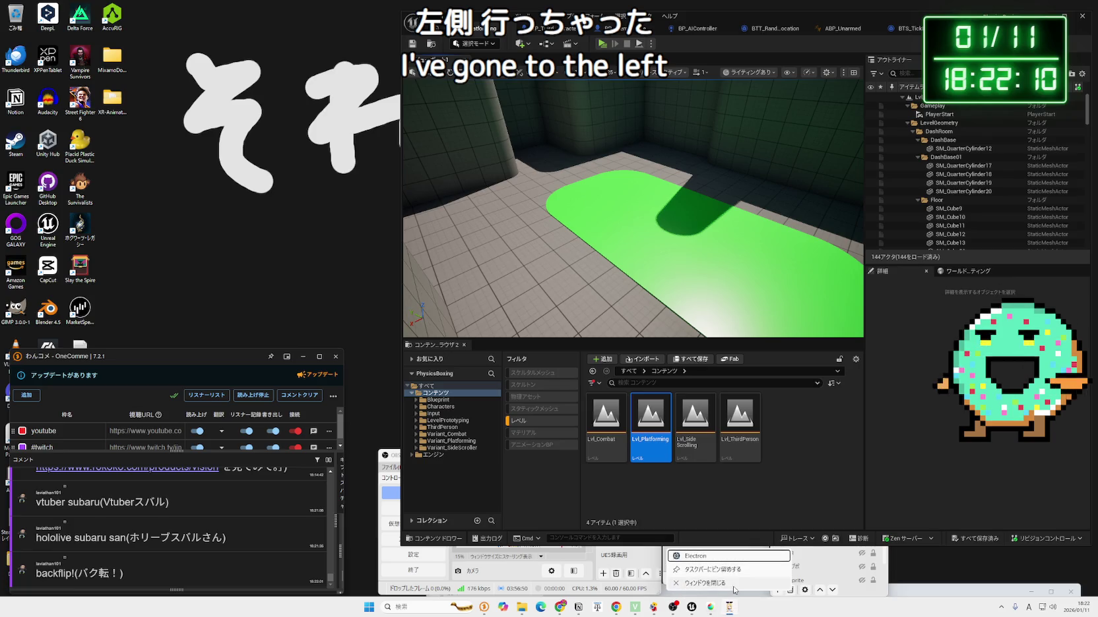
- Relaunch XR Animator from electron.exe in its program folder, then bring Chrome forward
double_click(117, 112)
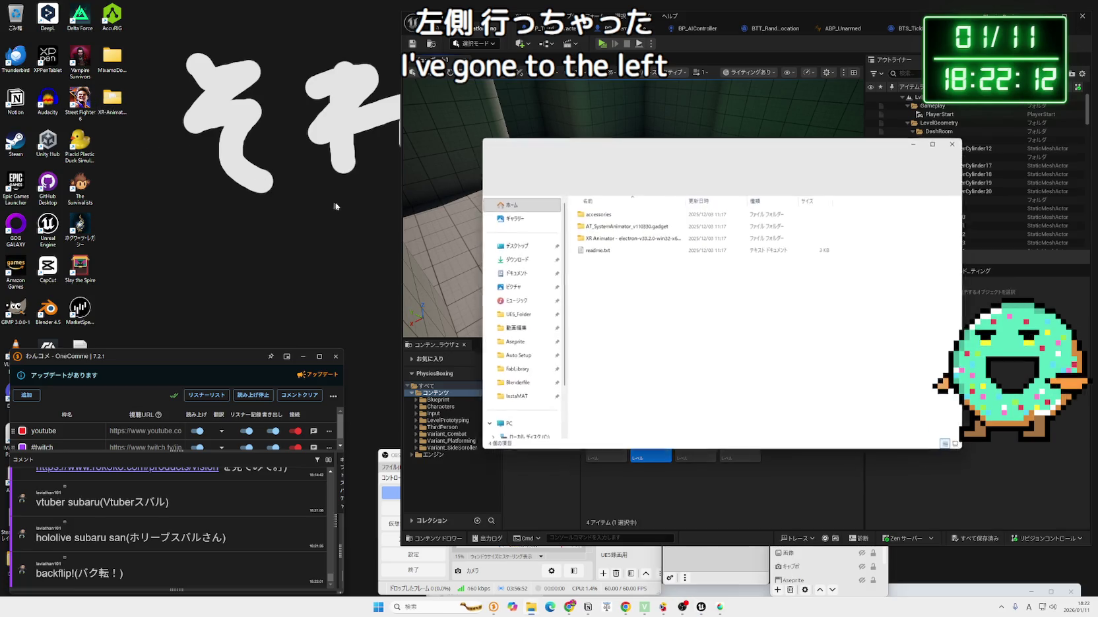
double_click(621, 275)
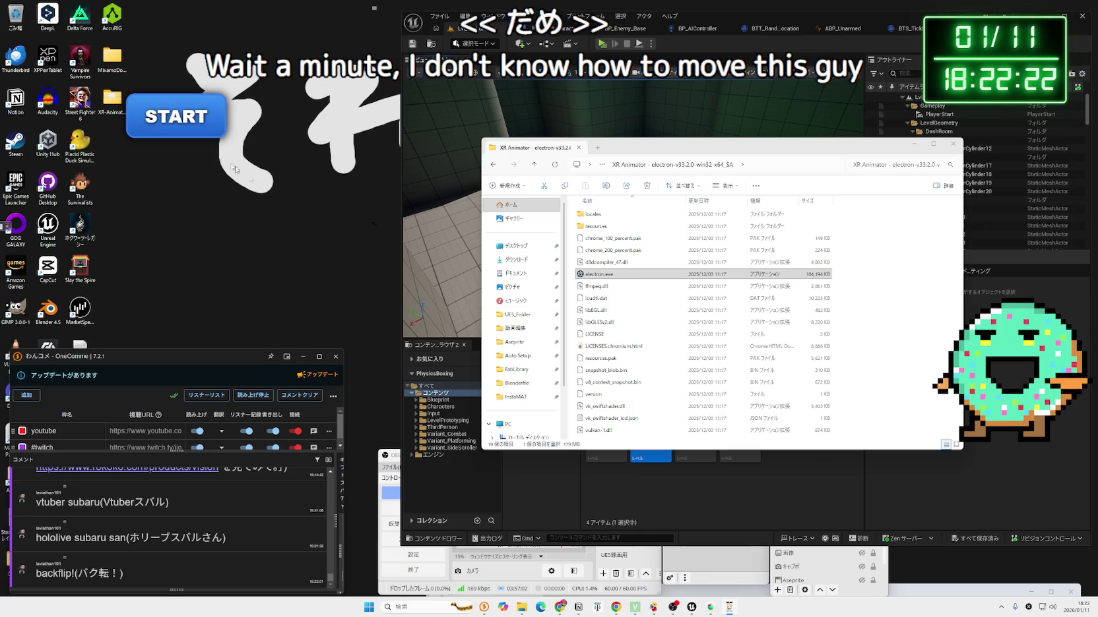
left_click(729, 610)
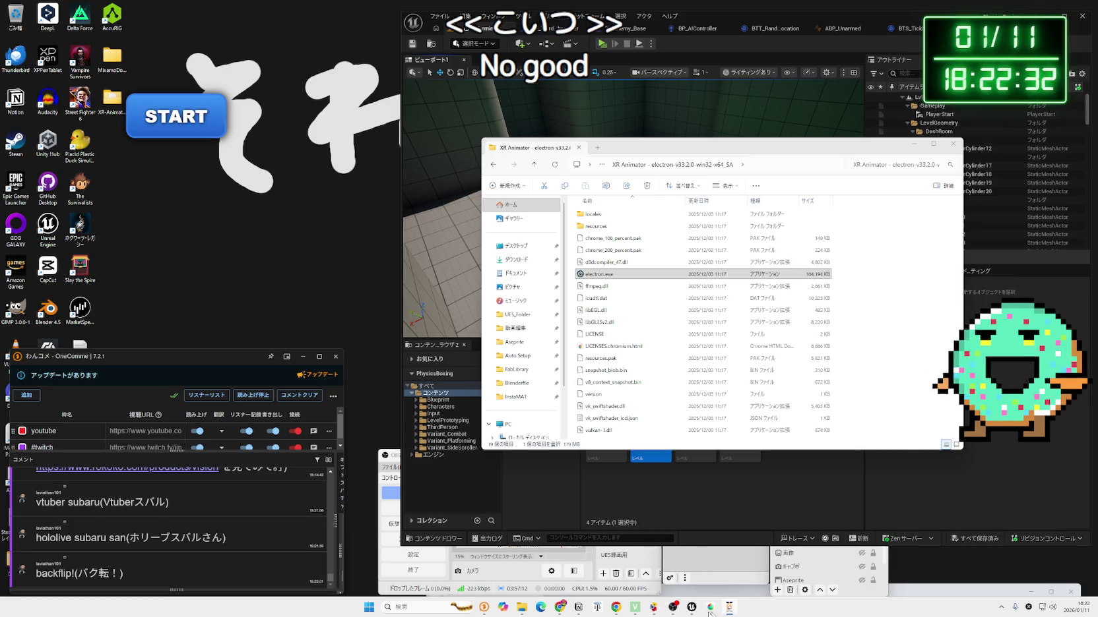
left_click(561, 607)
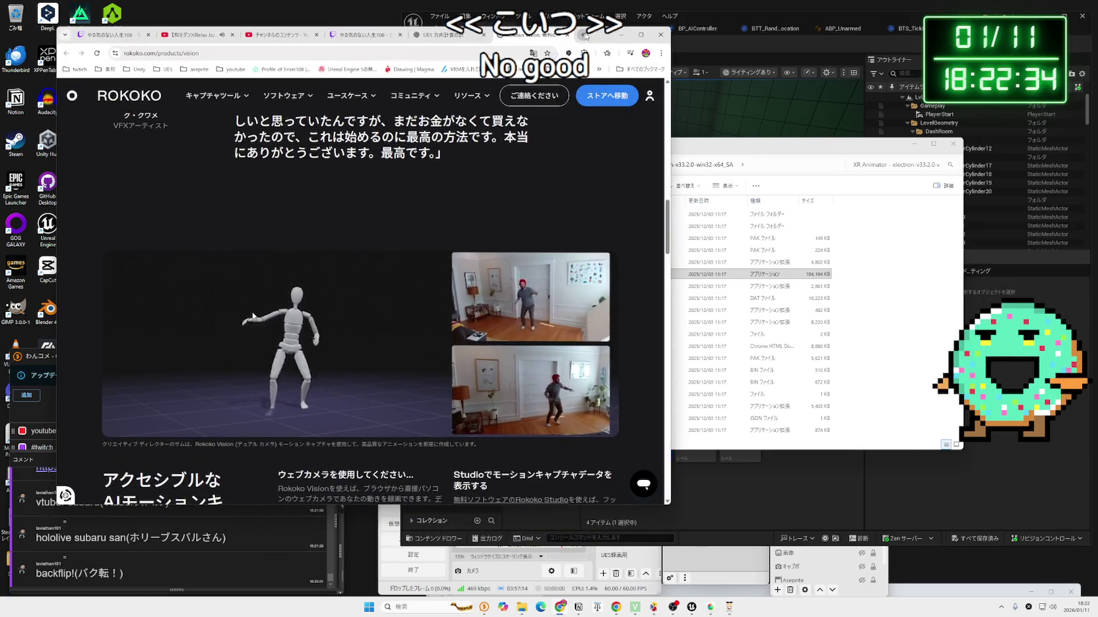
- Search Google in a new tab for 'windows アプリ 画面外'
left_click(584, 34)
key("Zenkaku_Hankaku")
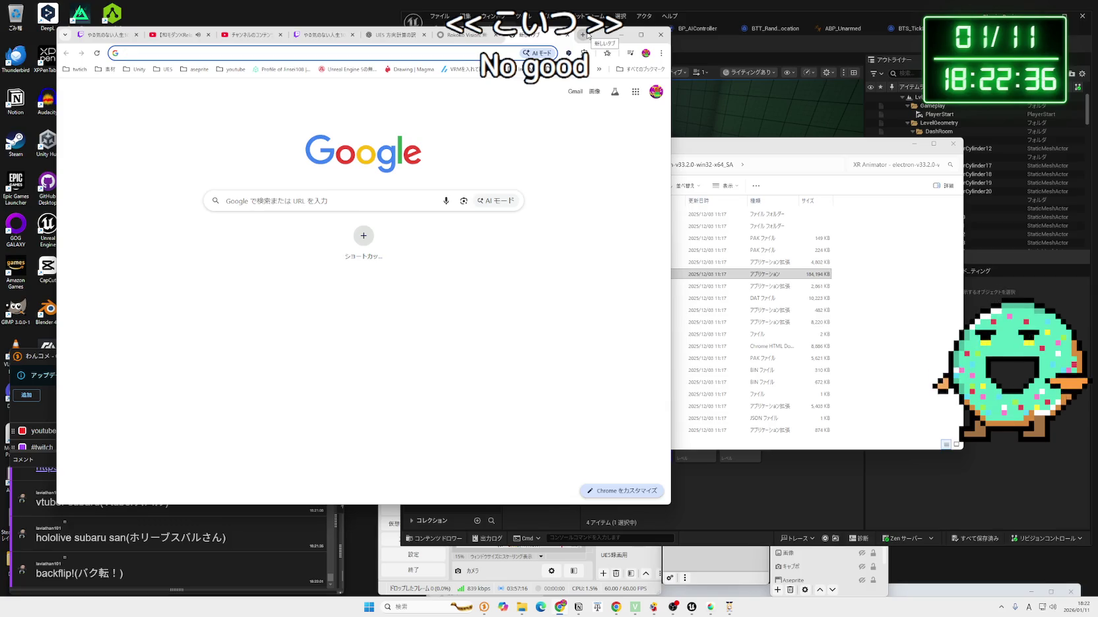
type("apu")
key("BackSpace")
key("BackSpace")
key("BackSpace")
key("Zenkaku_Hankaku")
type("う")
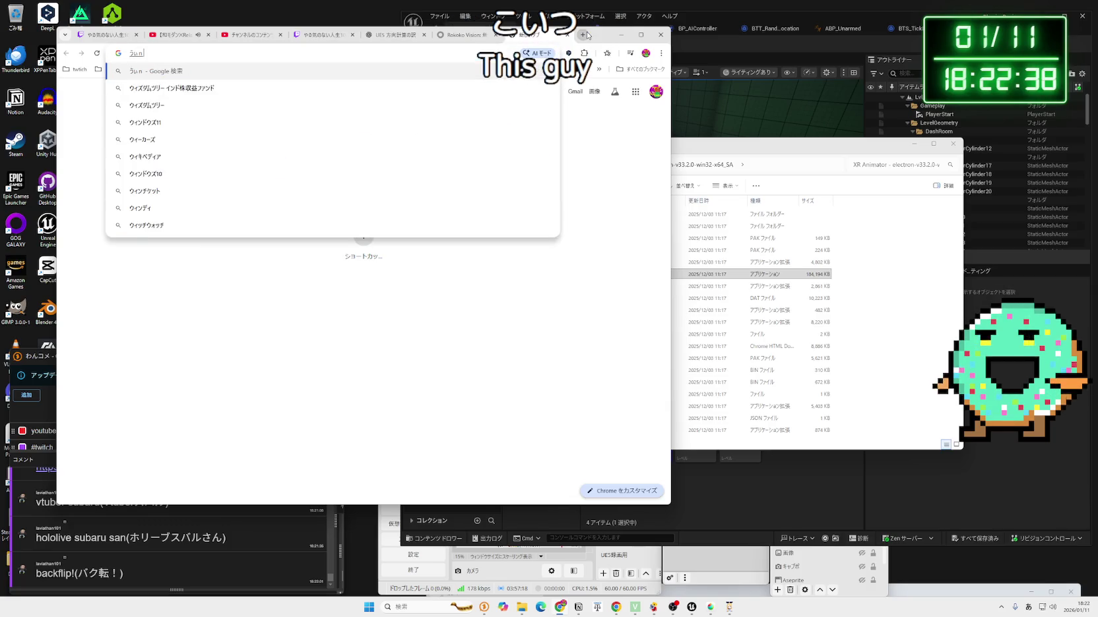
key("BackSpace")
key("Zenkaku_Hankaku")
type("windo")
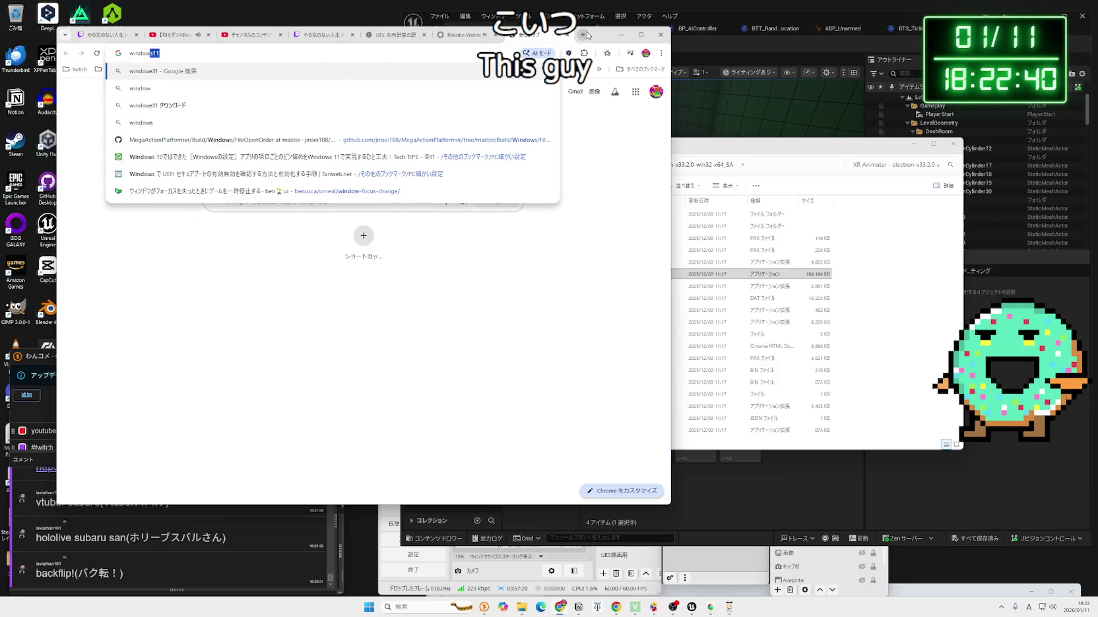
type("ws")
key("Zenkaku_Hankaku")
type("アプリ g")
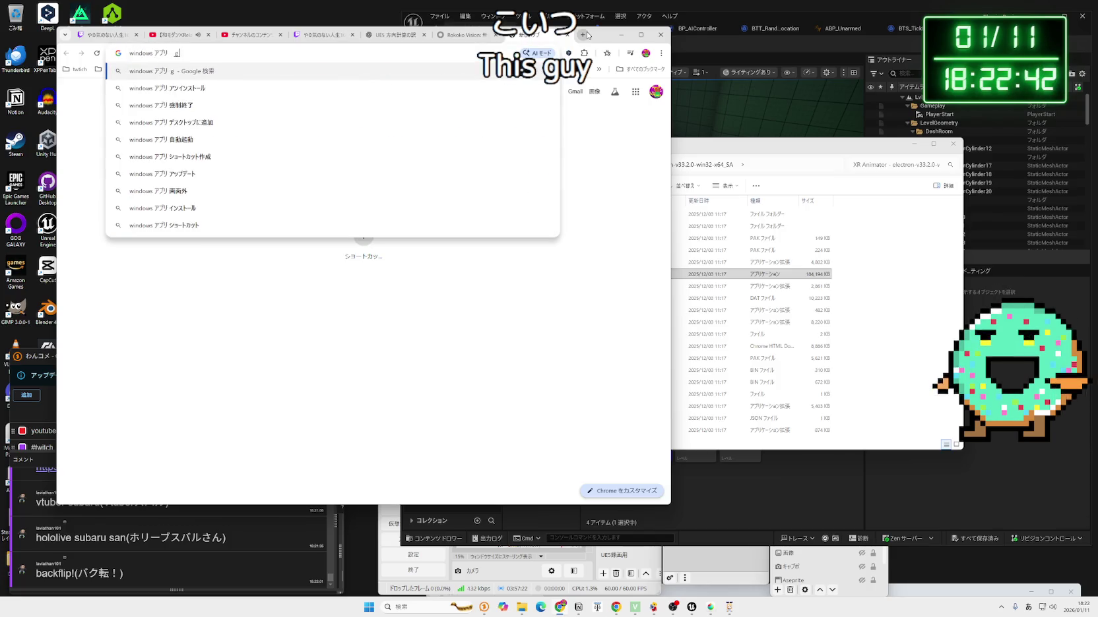
key("Return")
key("Return")
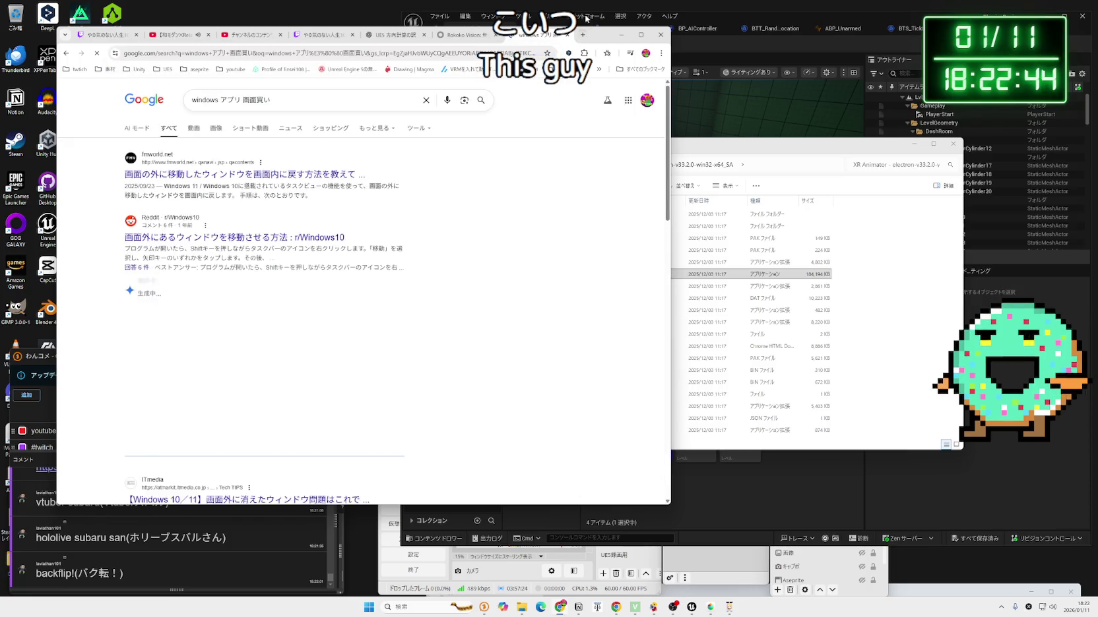
- Read the FMV and ITmedia results on lost windows, then switch to the ChatGPT tab
left_click(323, 92)
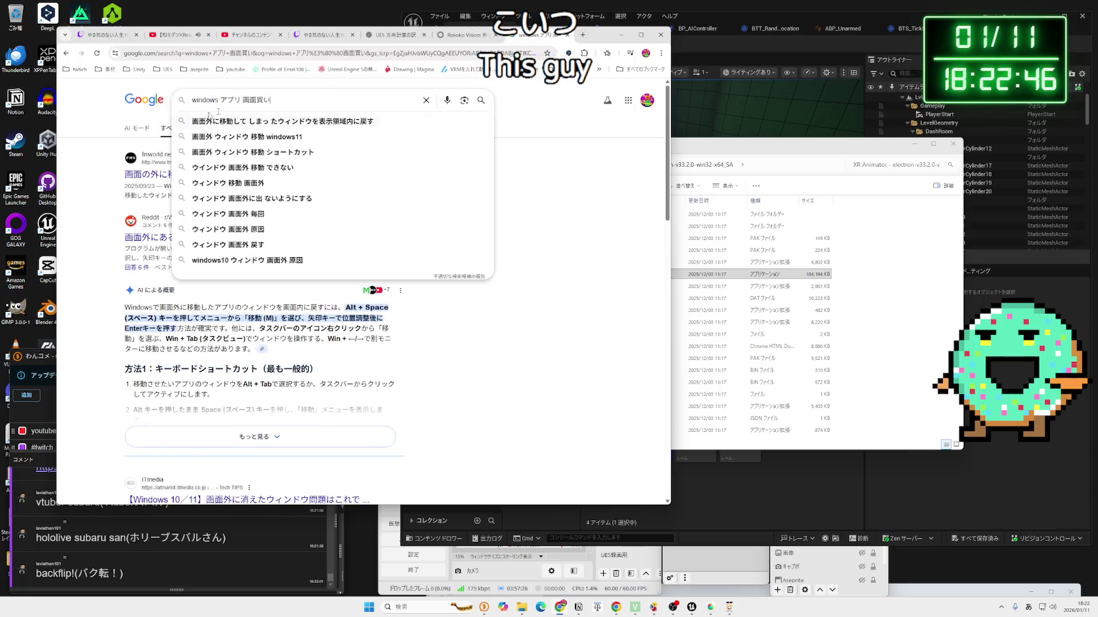
left_click(91, 185)
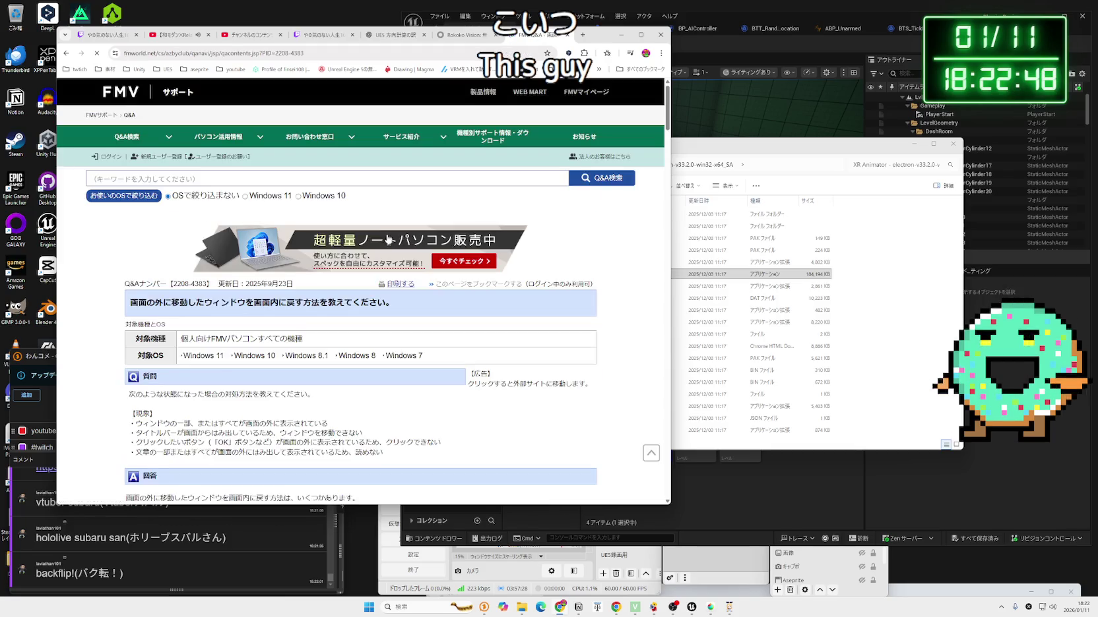
scroll(331, 251, "down", 10)
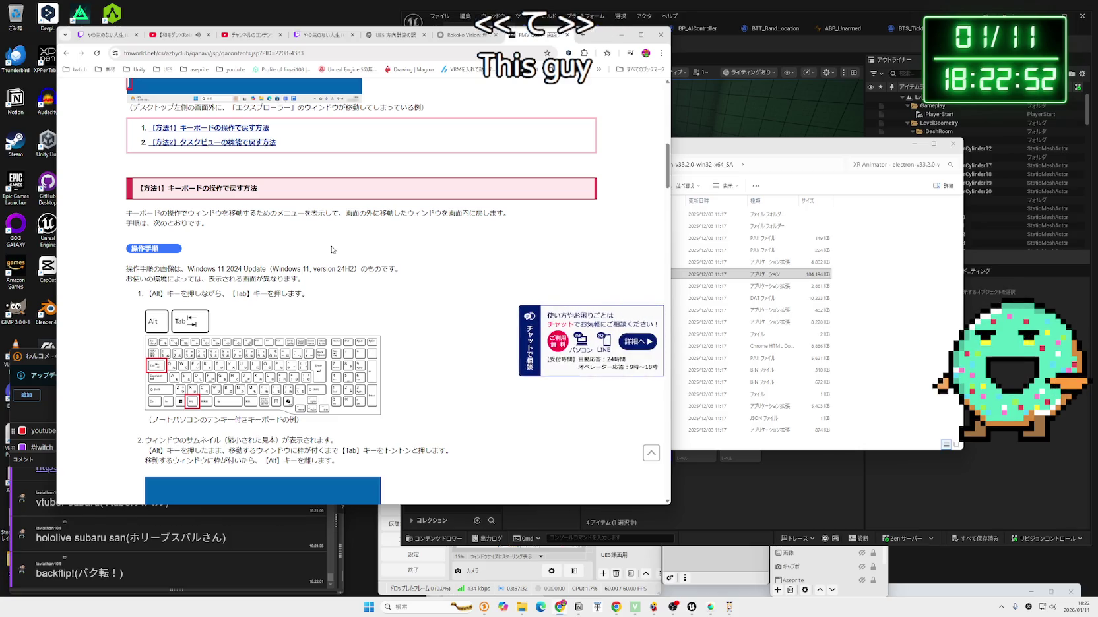
scroll(370, 231, "down", 3)
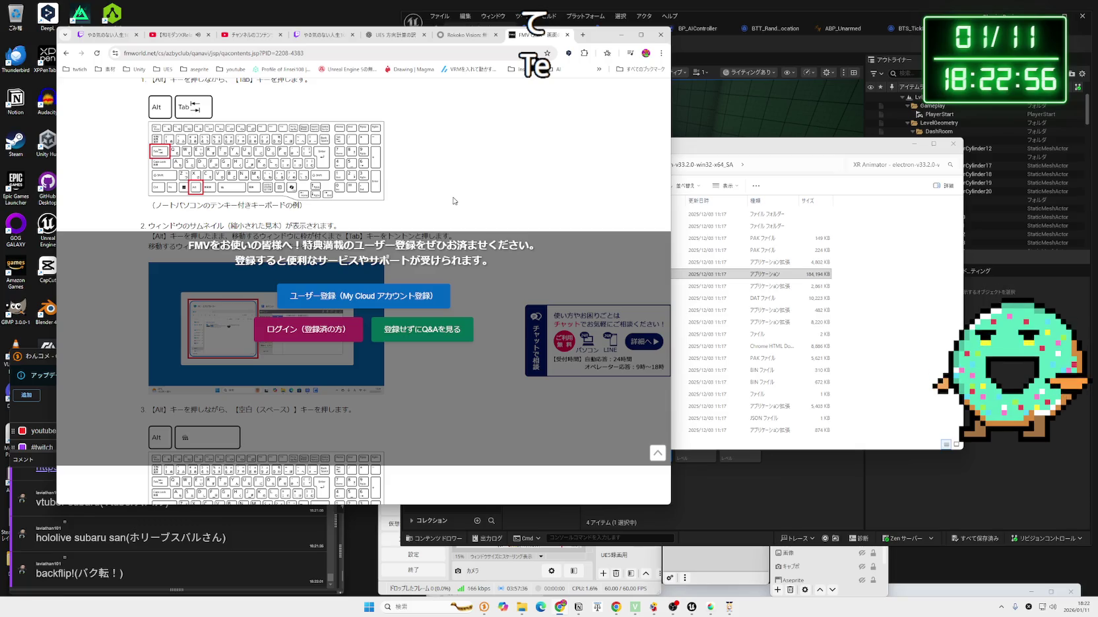
key("alt+Left")
scroll(254, 209, "down", 6)
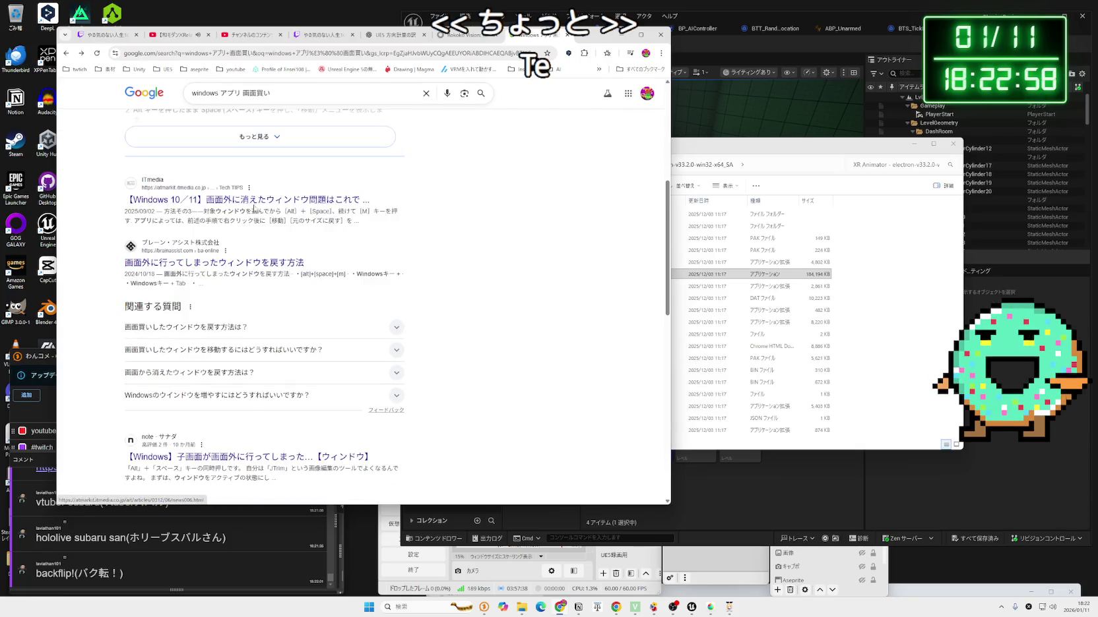
left_click(255, 199)
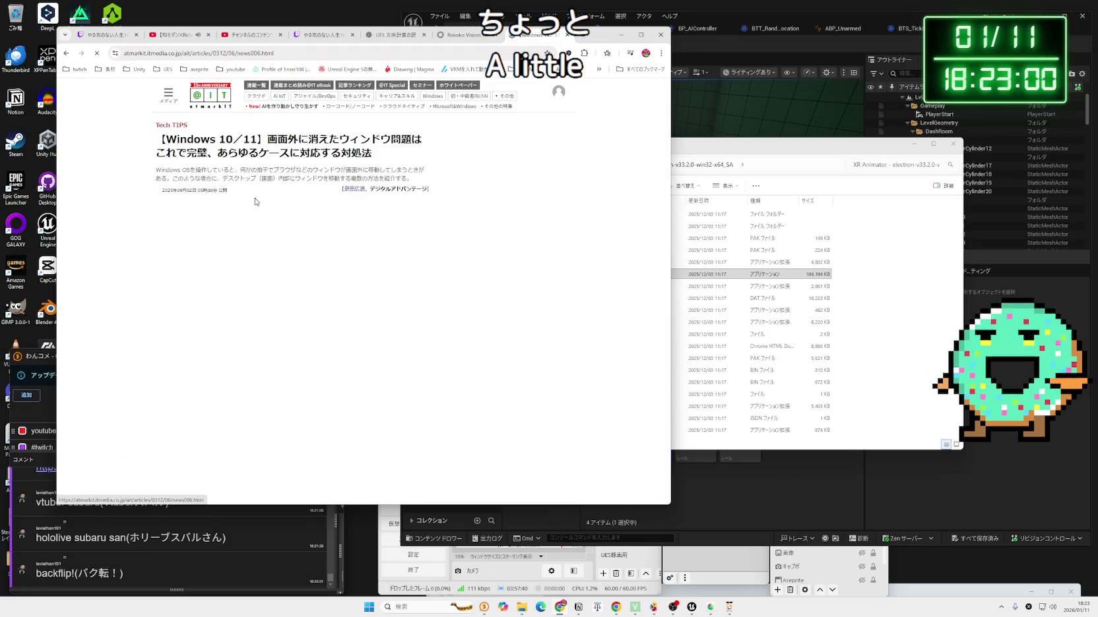
scroll(254, 202, "down", 6)
scroll(319, 250, "up", 1)
left_click(319, 250)
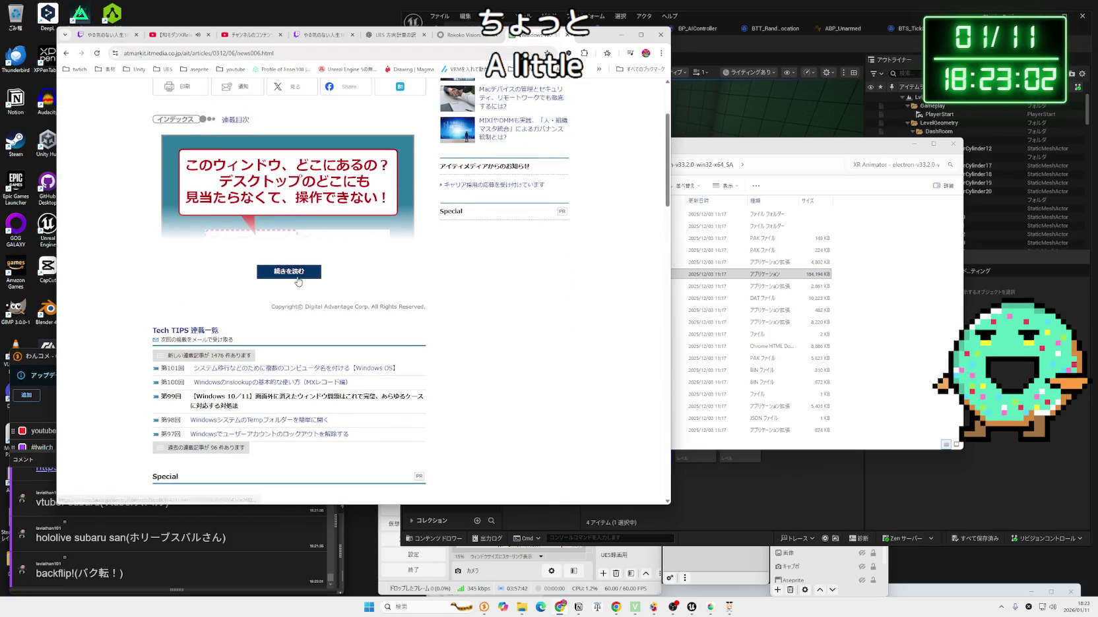
key("alt+Left")
key("alt+Left")
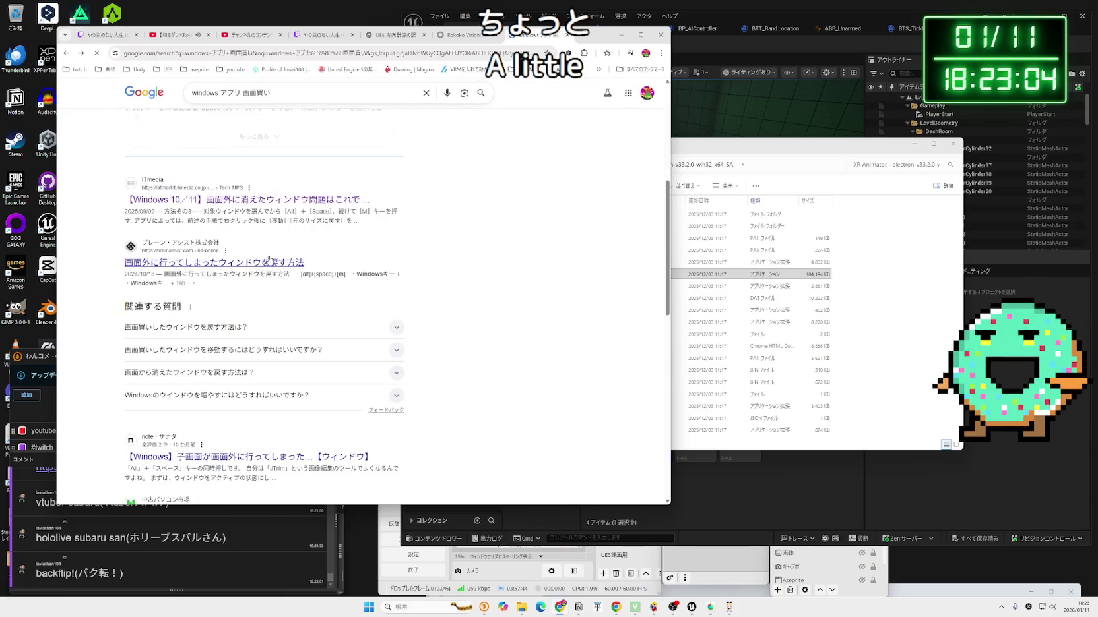
left_click(462, 35)
left_click(367, 36)
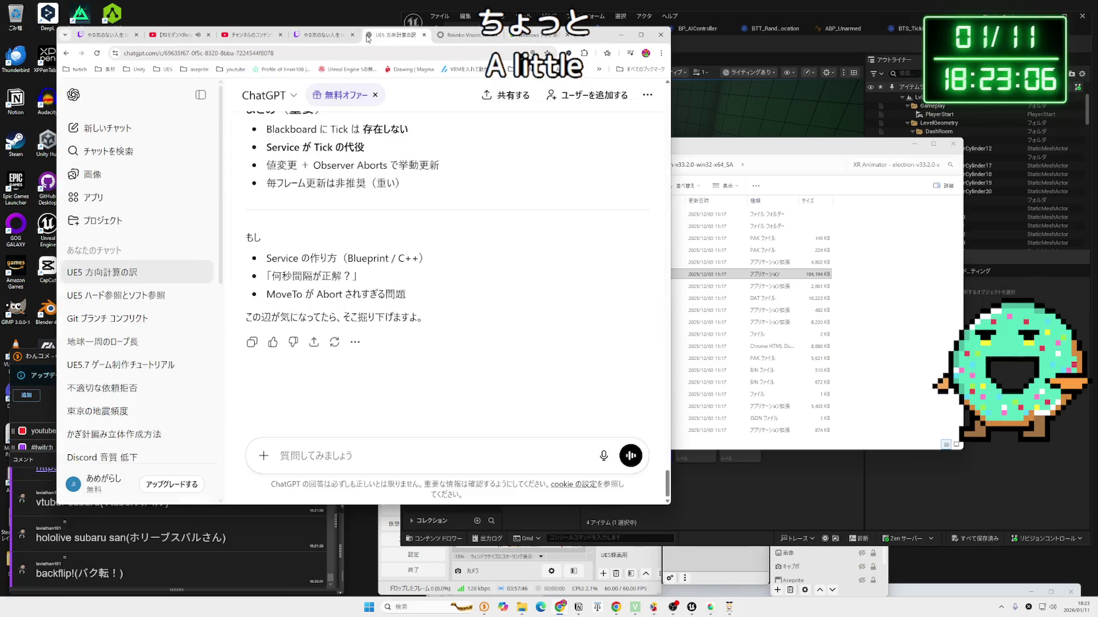
- Ask ChatGPT how to recover an app window stuck off-screen, read the reply, and minimize Chrome
left_click(374, 460)
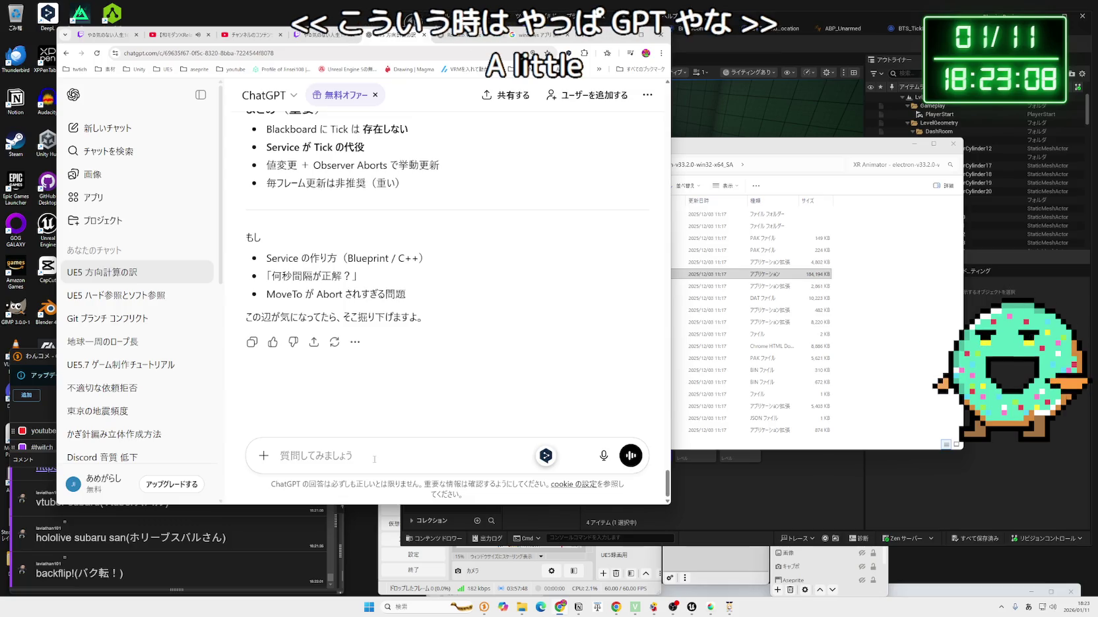
key("Zenkaku_Hankaku")
type("w")
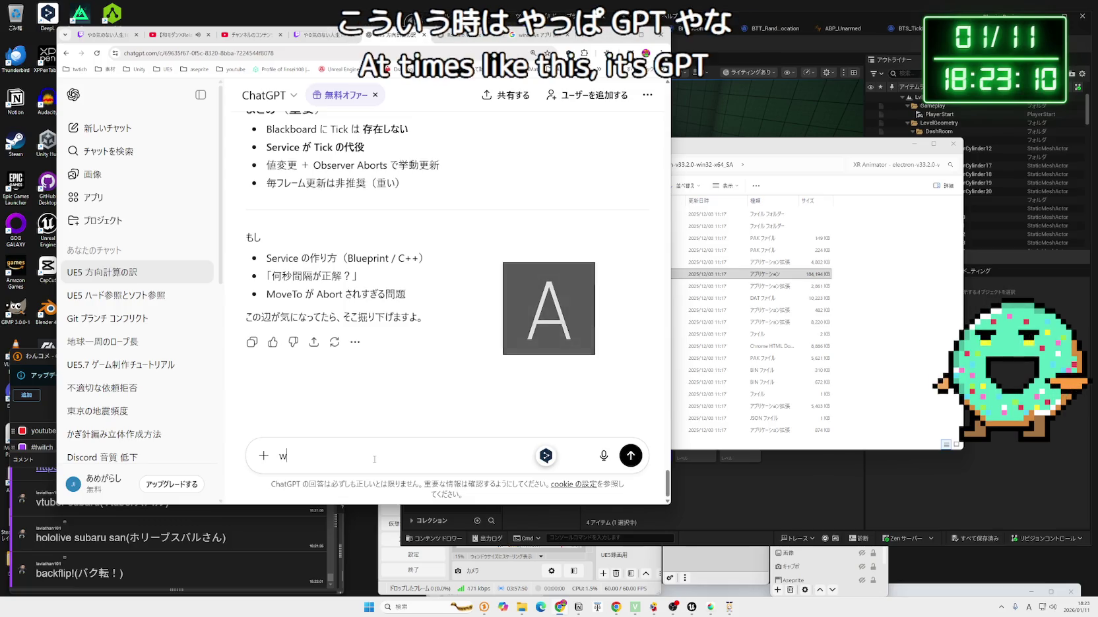
type("indows")
key("Zenkaku_Hankaku")
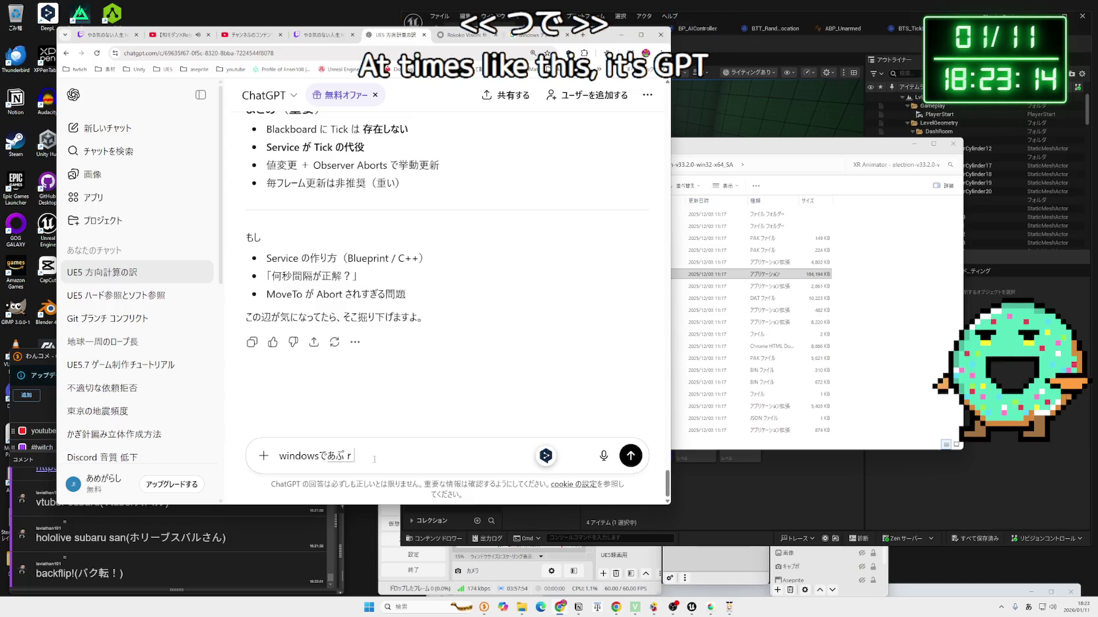
type("ーしょんが")
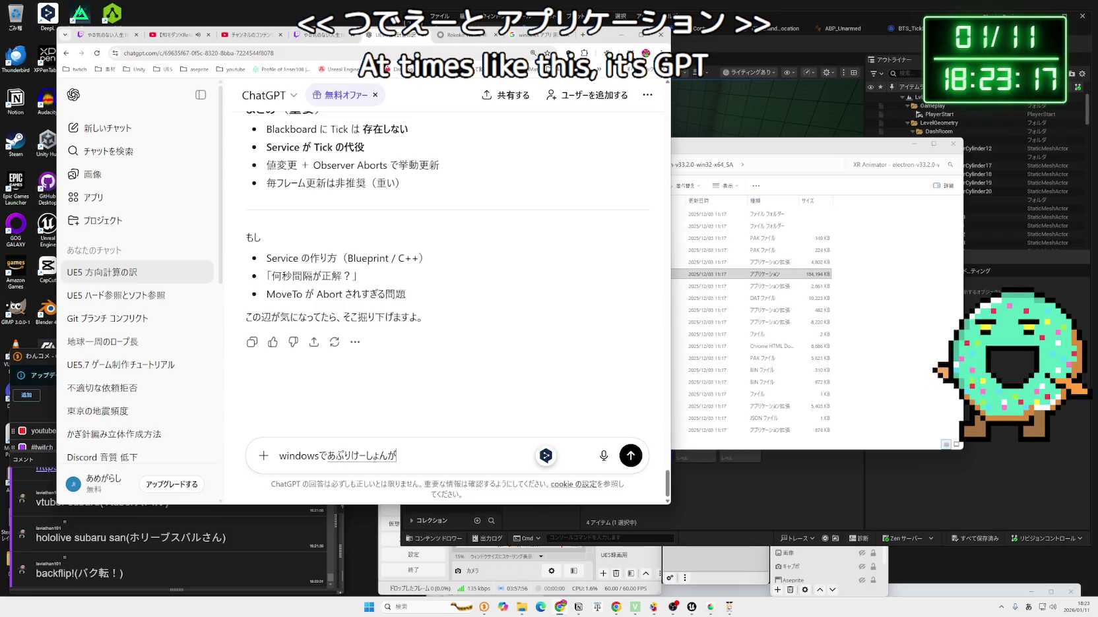
key("space")
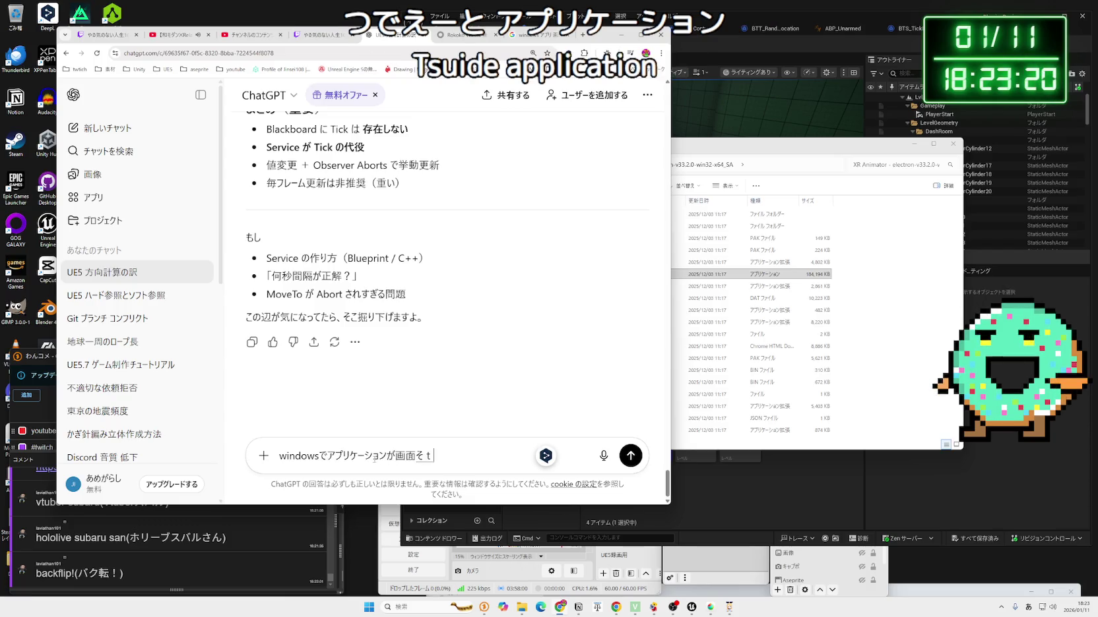
key("Return")
type("でt")
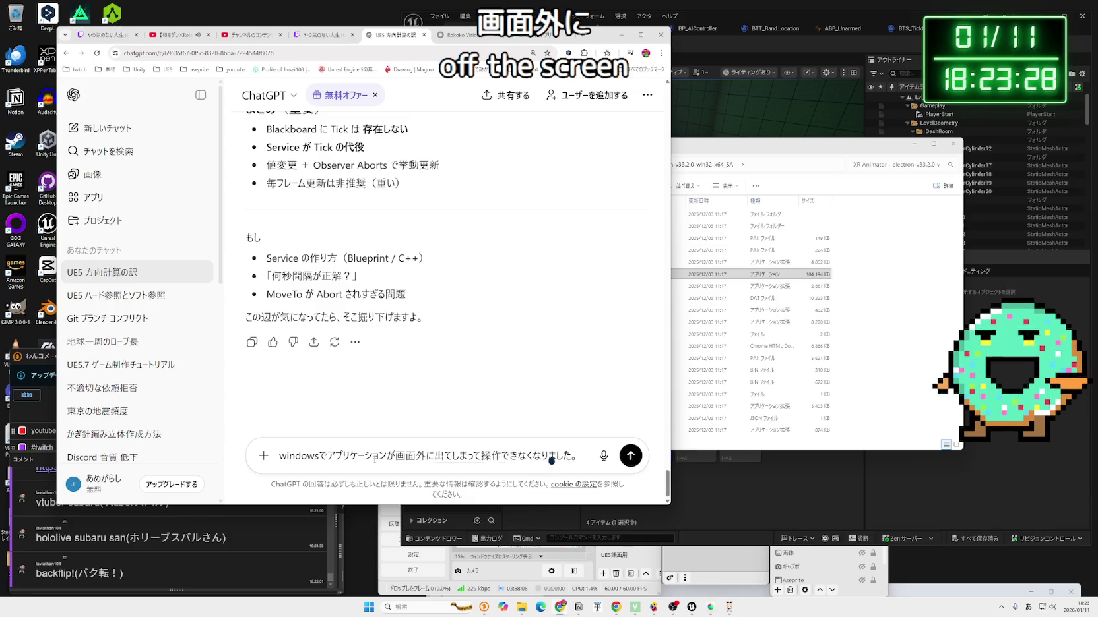
type("とに")
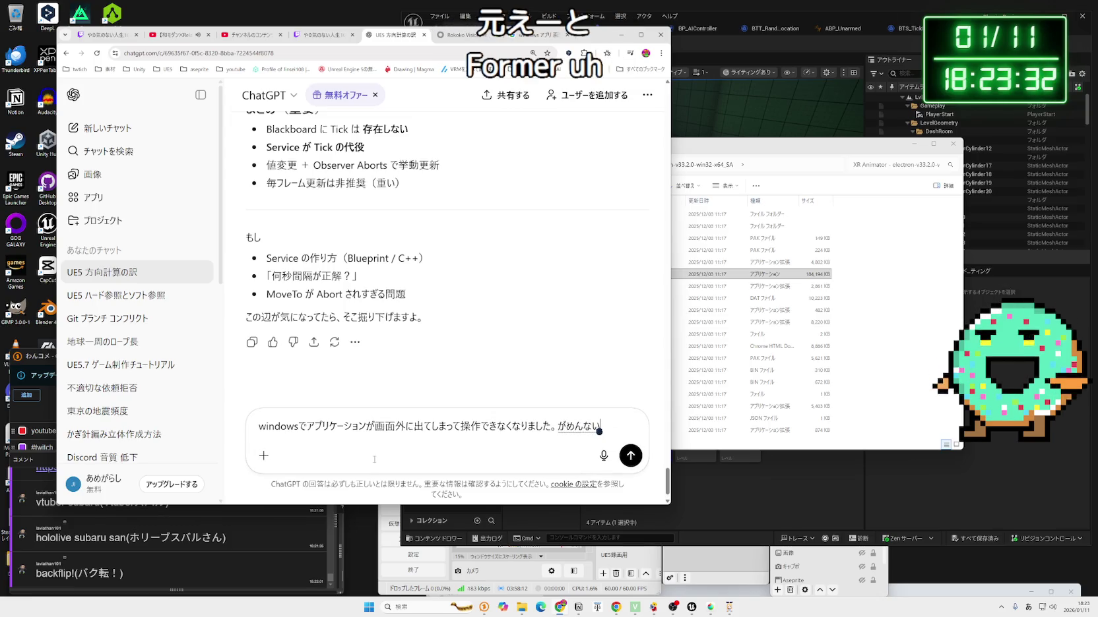
type("rusy")
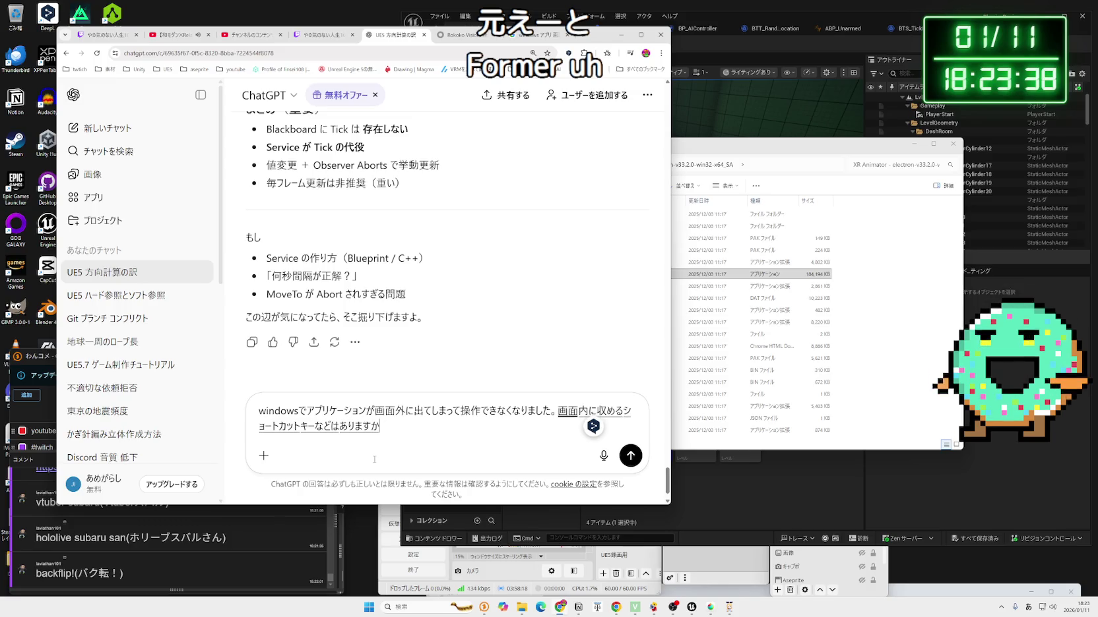
key("Return")
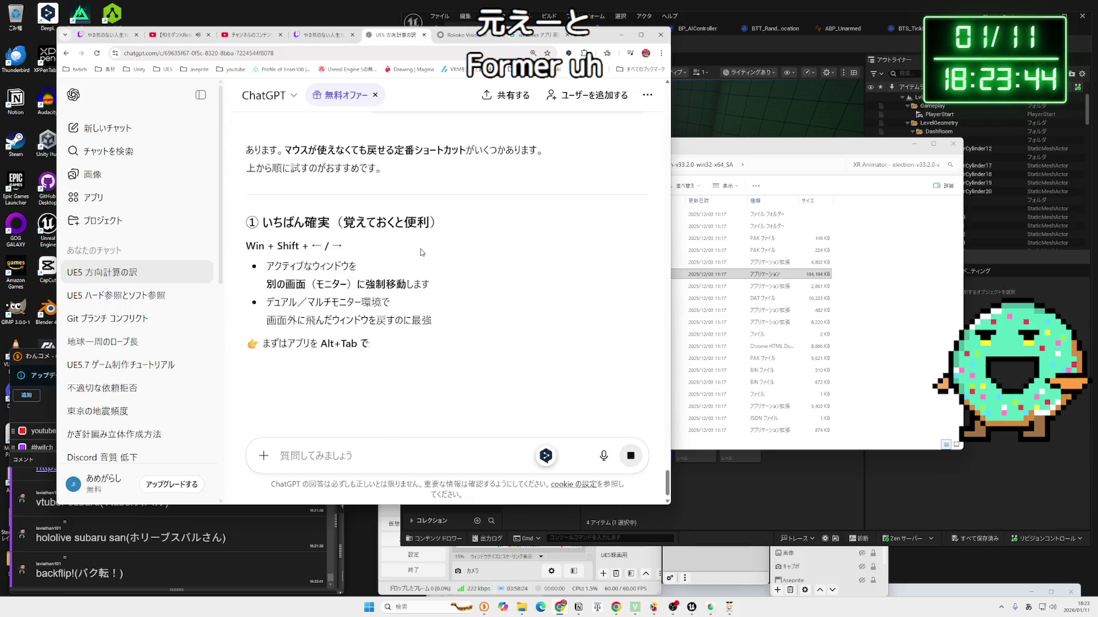
scroll(422, 264, "down", 2)
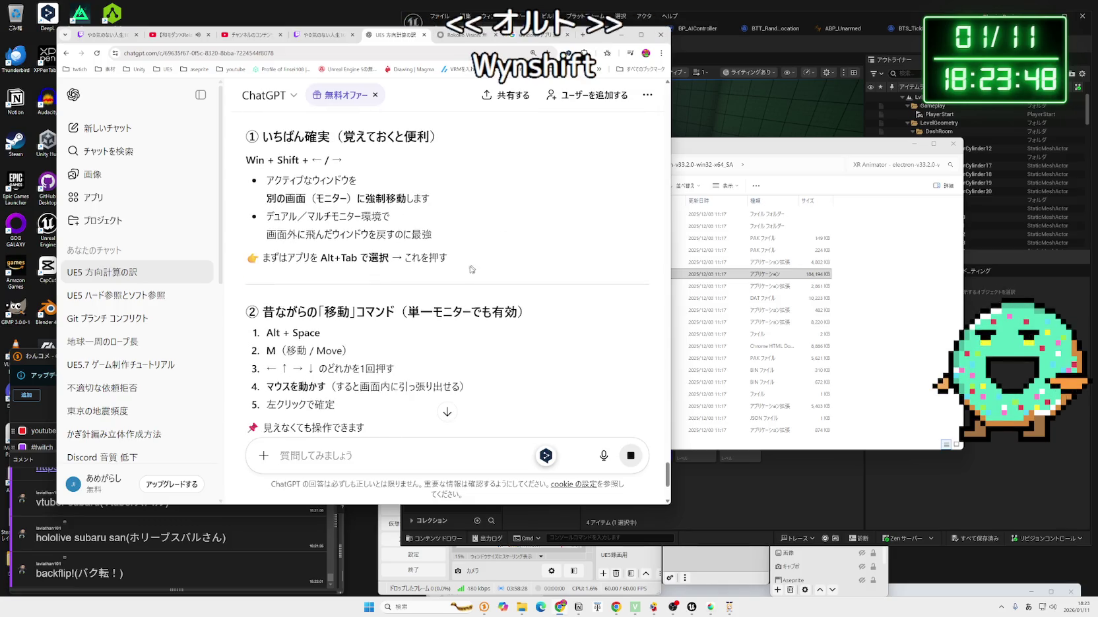
left_click(621, 34)
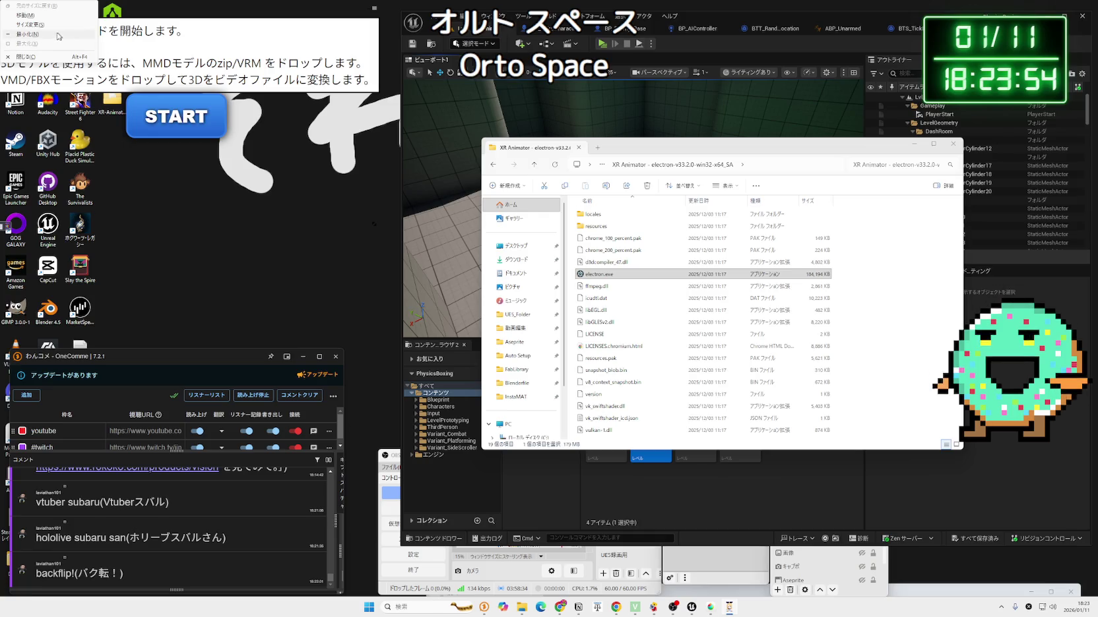
- Try the Alt+Space Move and Size options on XR Animator's launcher, then bring Chrome back
left_click(40, 14)
left_click(289, 11)
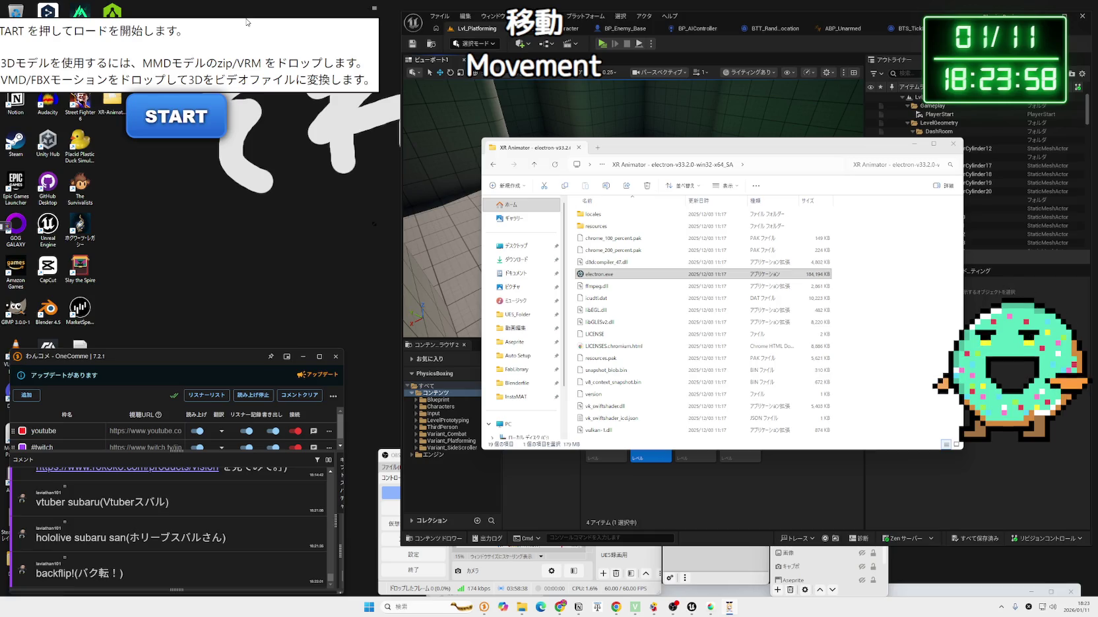
key("alt+space")
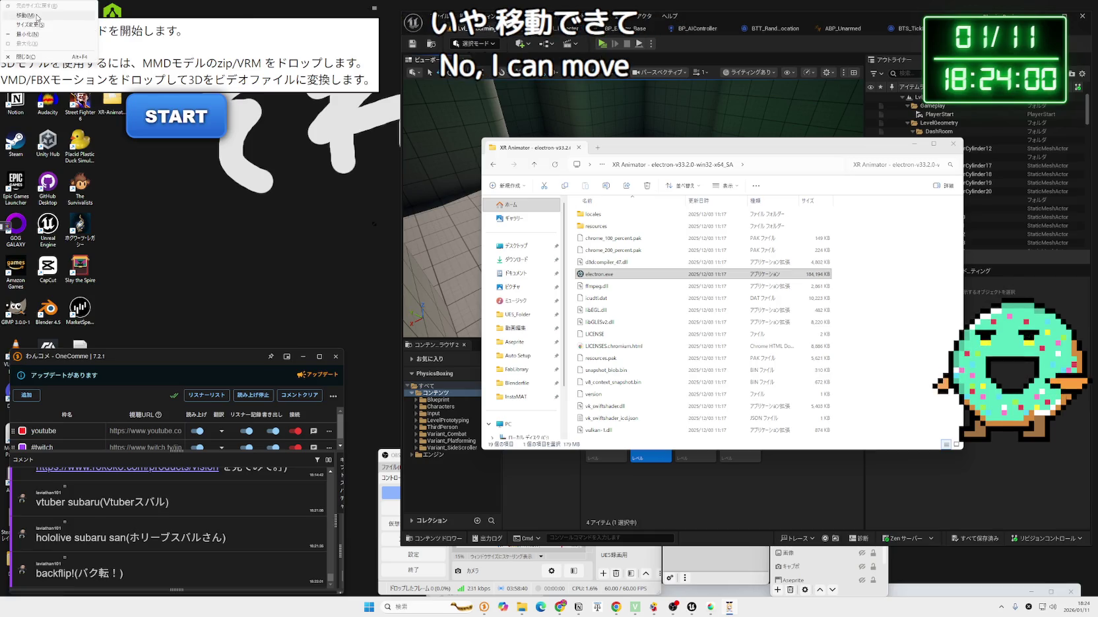
left_click(38, 16)
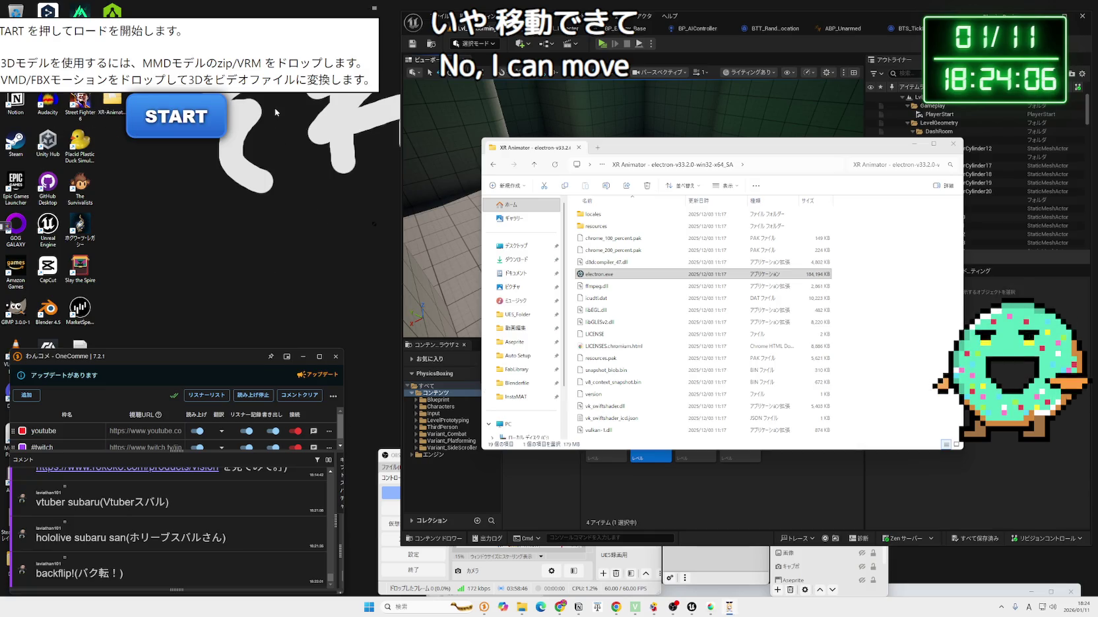
key("alt+space")
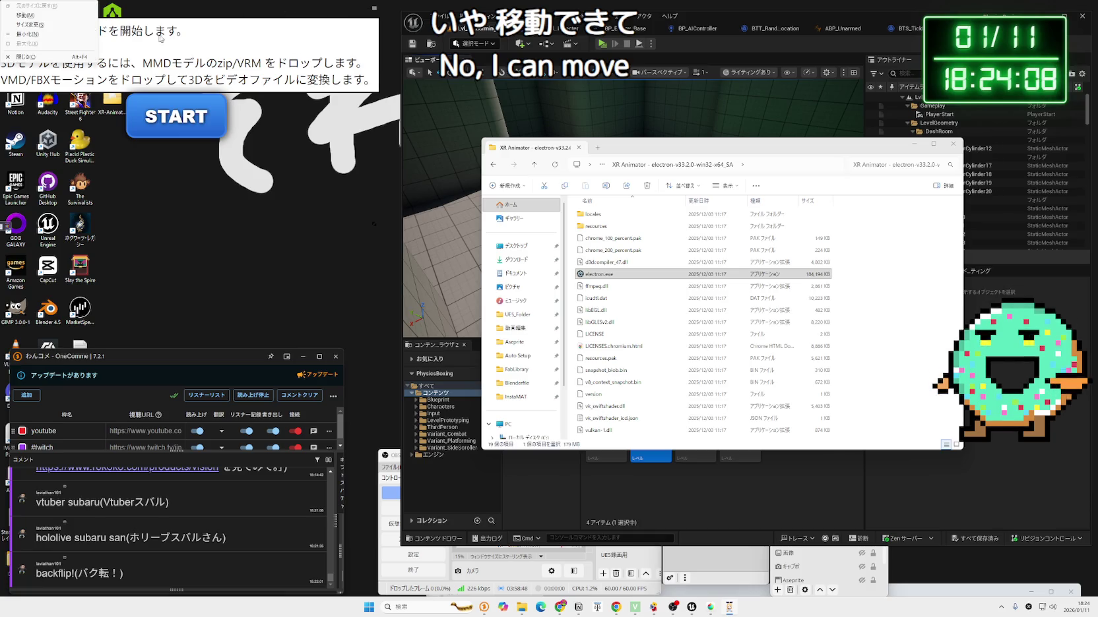
left_click(37, 25)
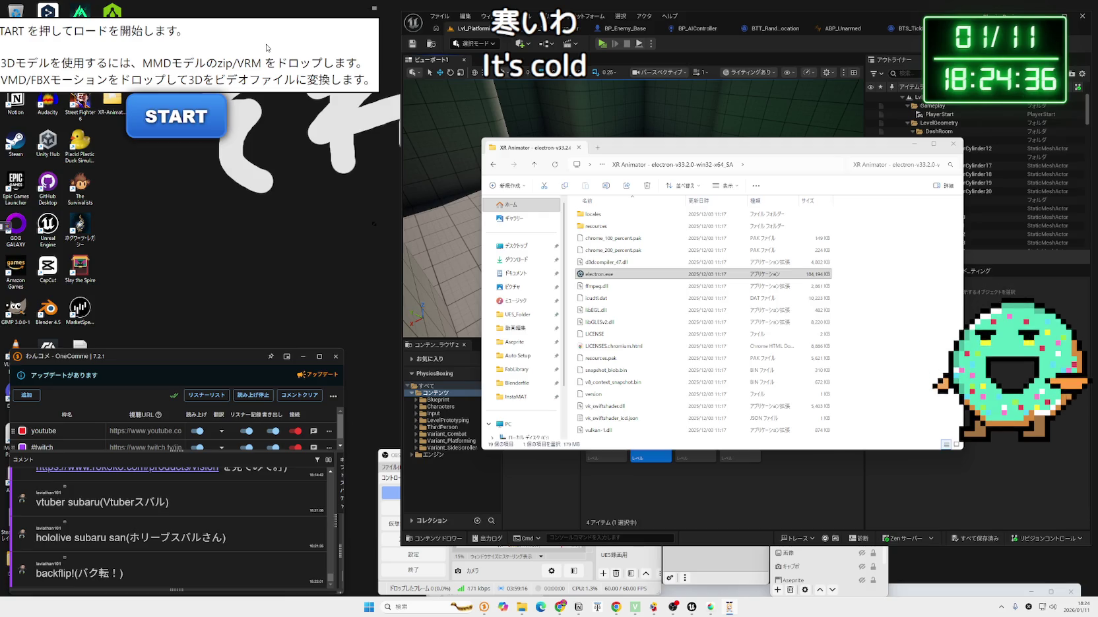
left_click(560, 606)
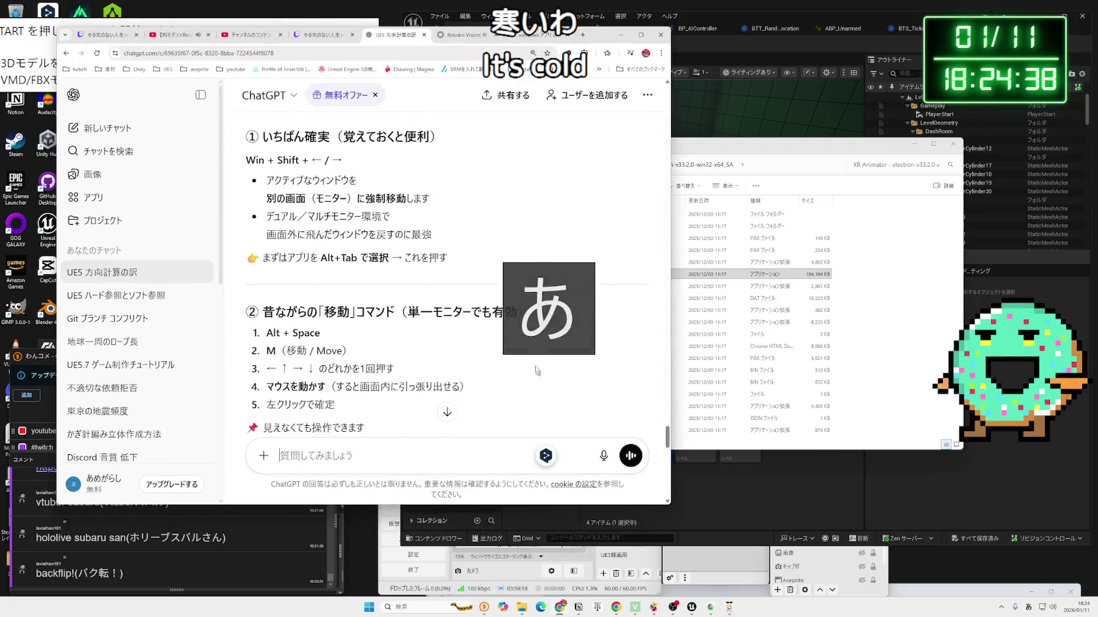
- Scroll ChatGPT's answer down to the shortcut summary table and bring XR Animator forward
scroll(382, 313, "down", 3)
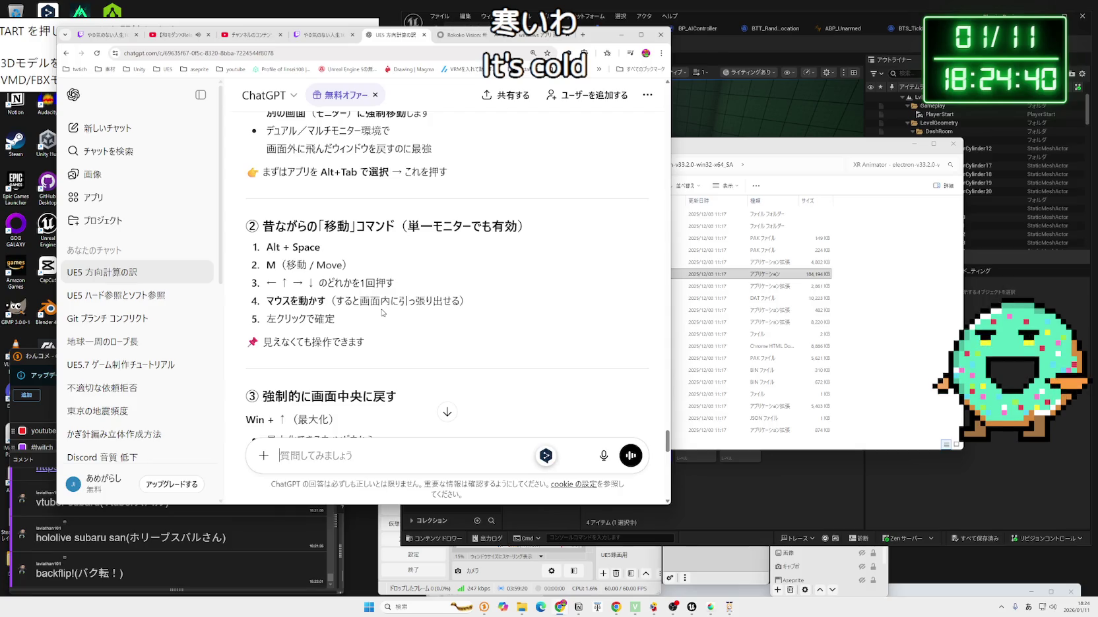
scroll(383, 313, "down", 3)
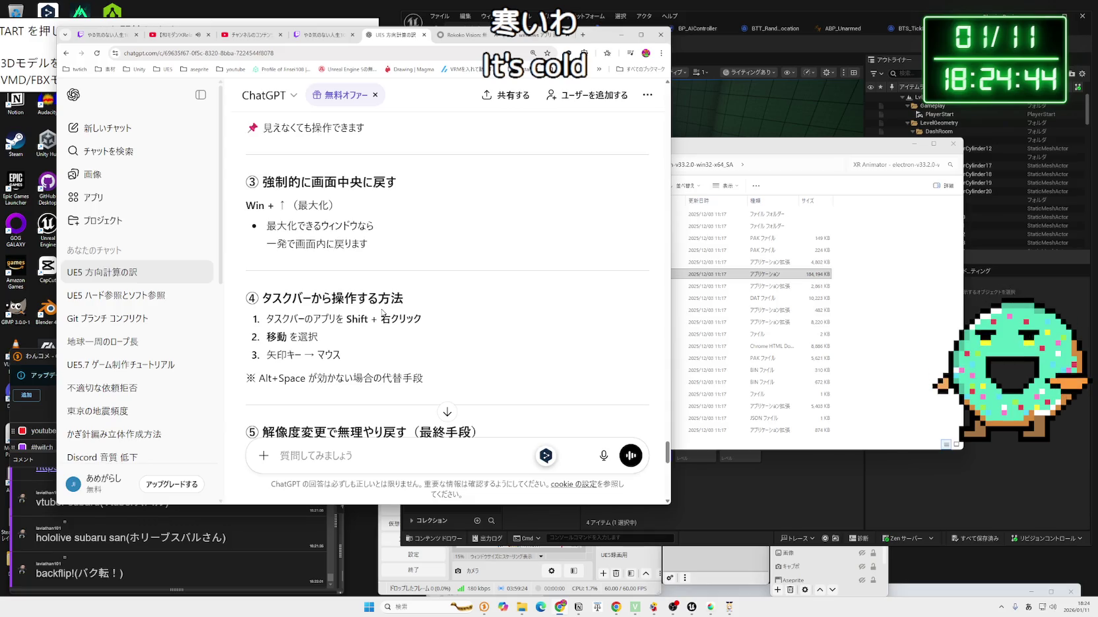
left_click(736, 612)
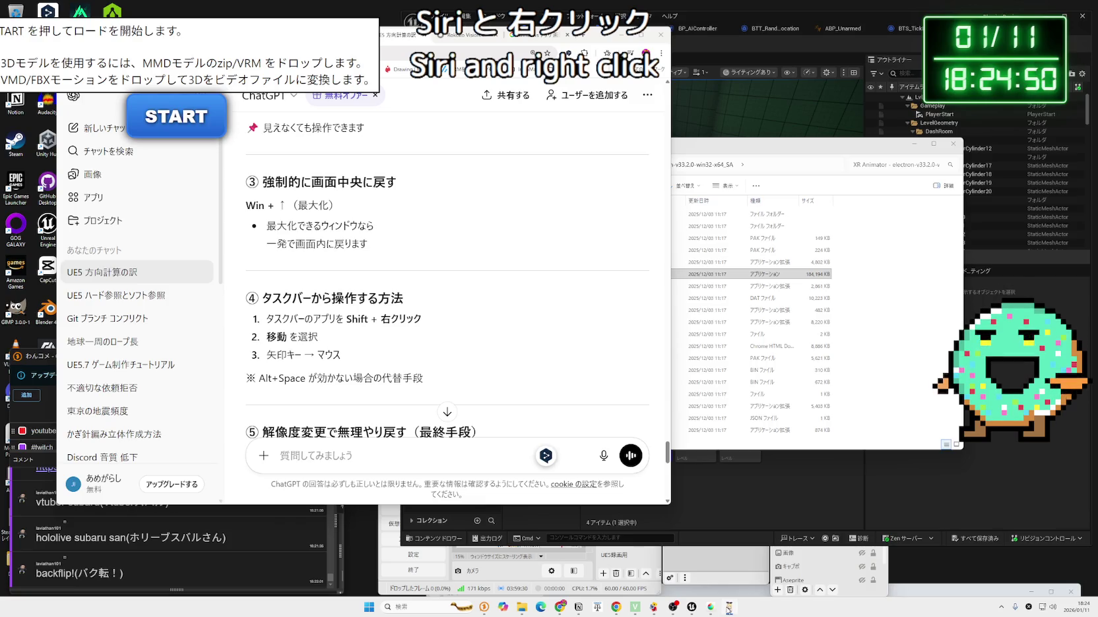
scroll(390, 274, "down", 2)
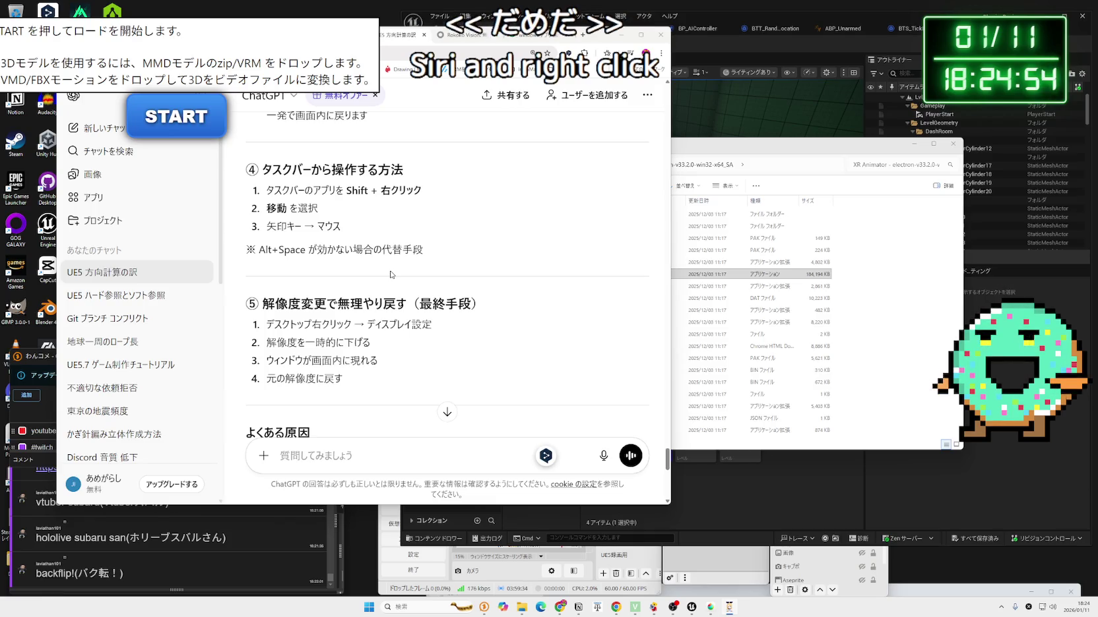
scroll(391, 263, "down", 5)
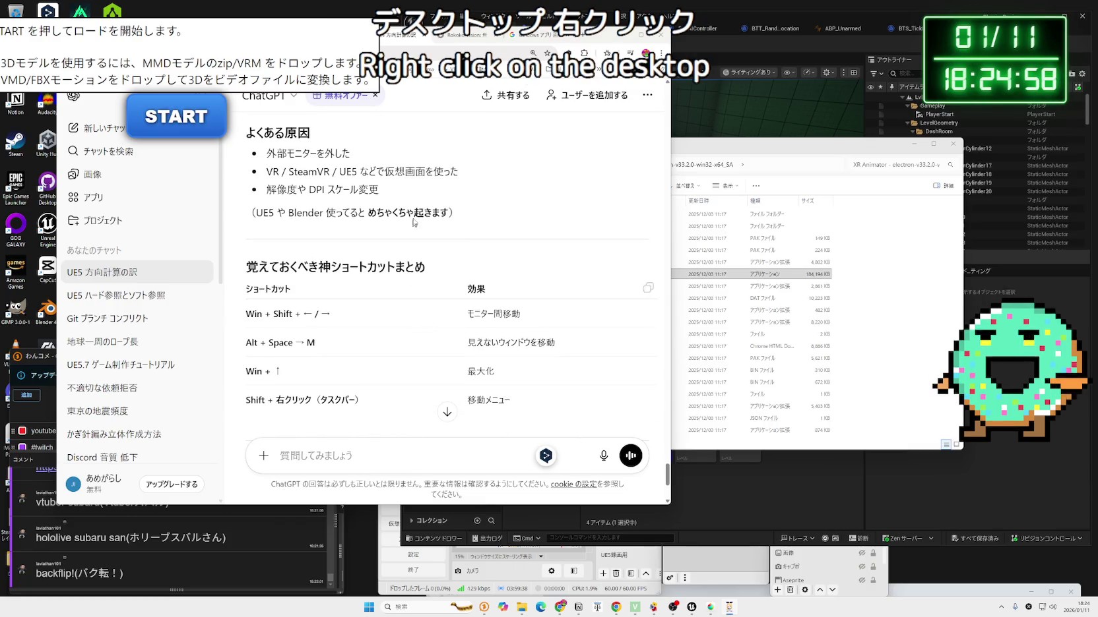
- Shift the ChatGPT and launcher windows with Win+Shift+Right/Left, then start Alt+Space repositioning
key("super+shift+Right")
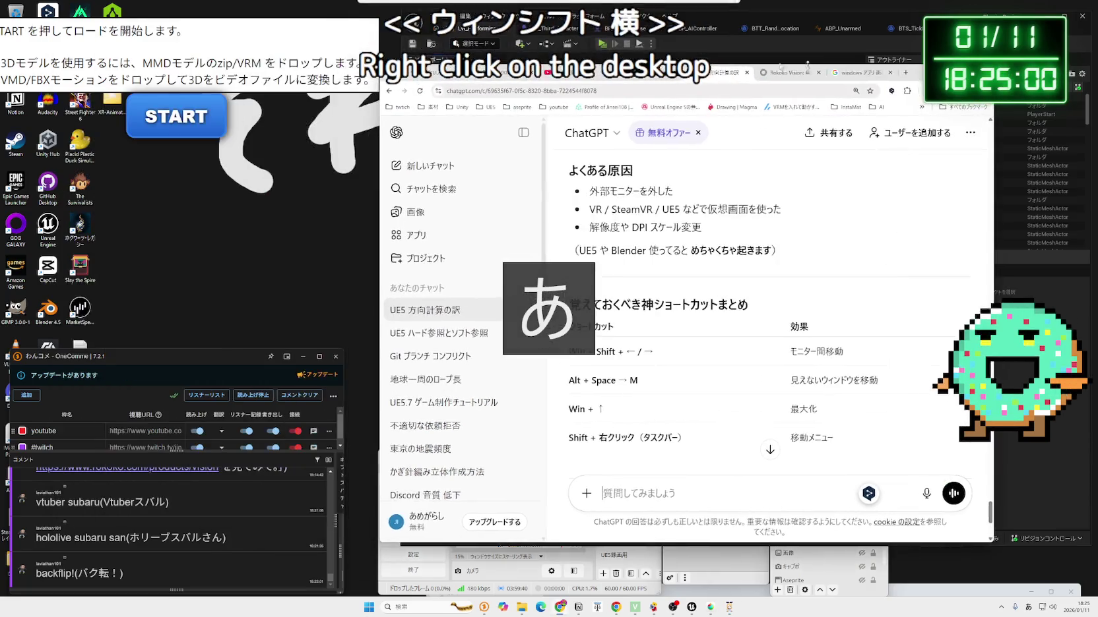
key("super+shift+Right")
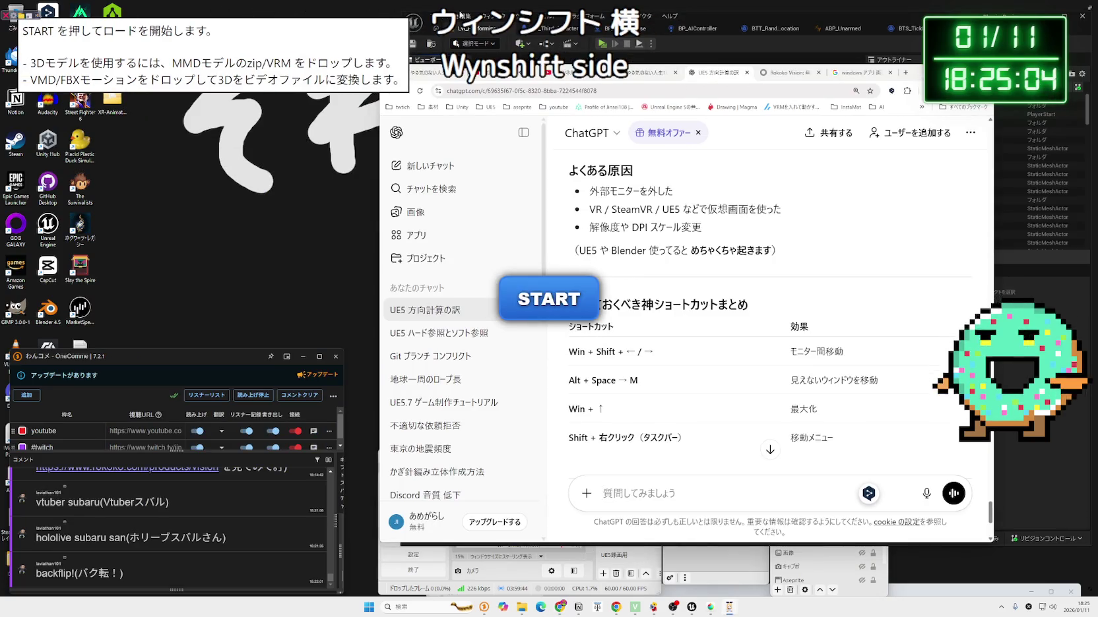
key("super+shift+Left")
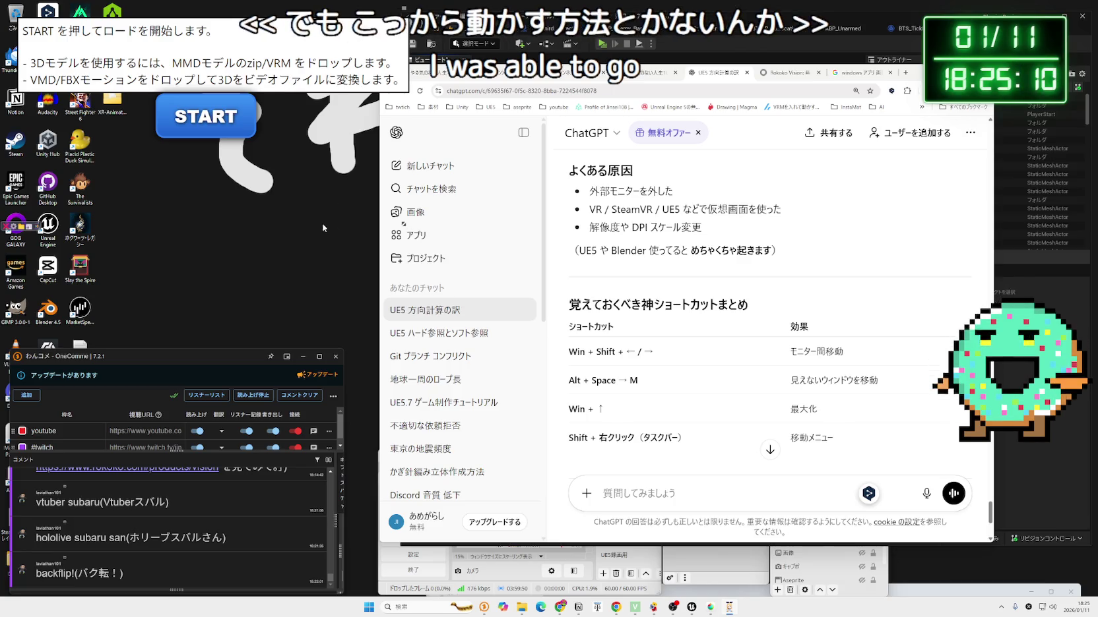
key("alt+space")
- Bring the launcher fully on screen, confirm Settings with OK, and click START to load the avatar
key("s")
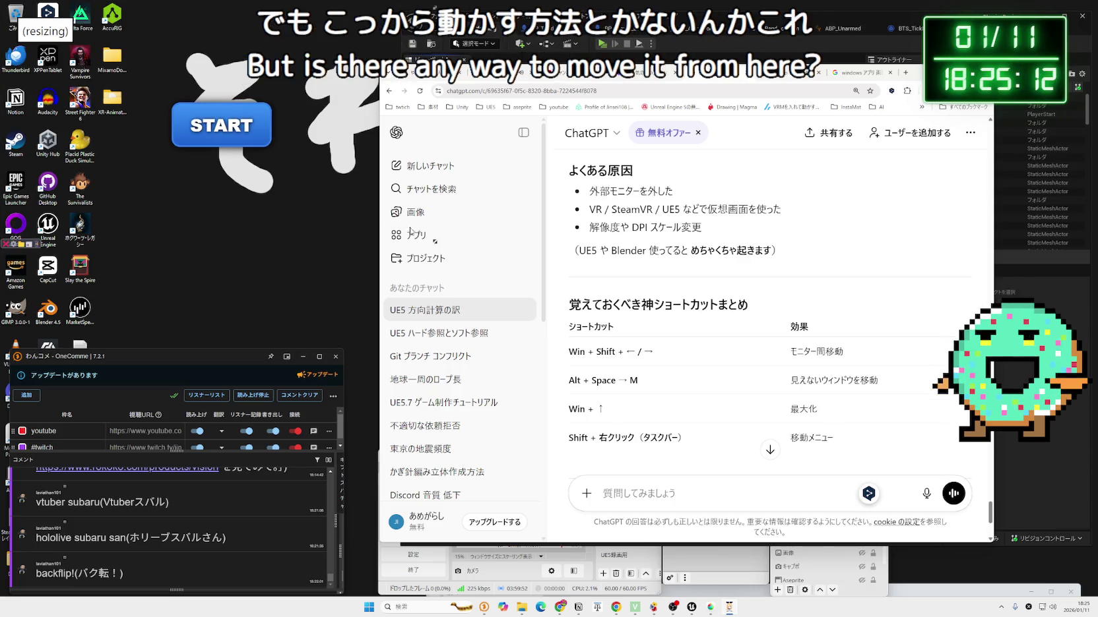
key("alt+space")
key("m")
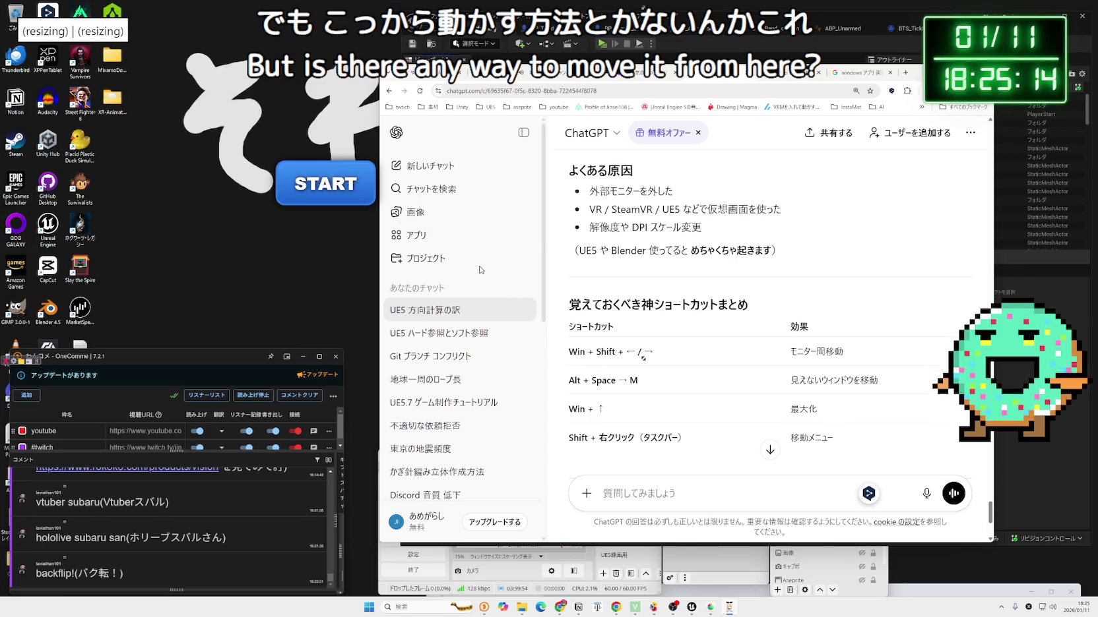
left_click(271, 131)
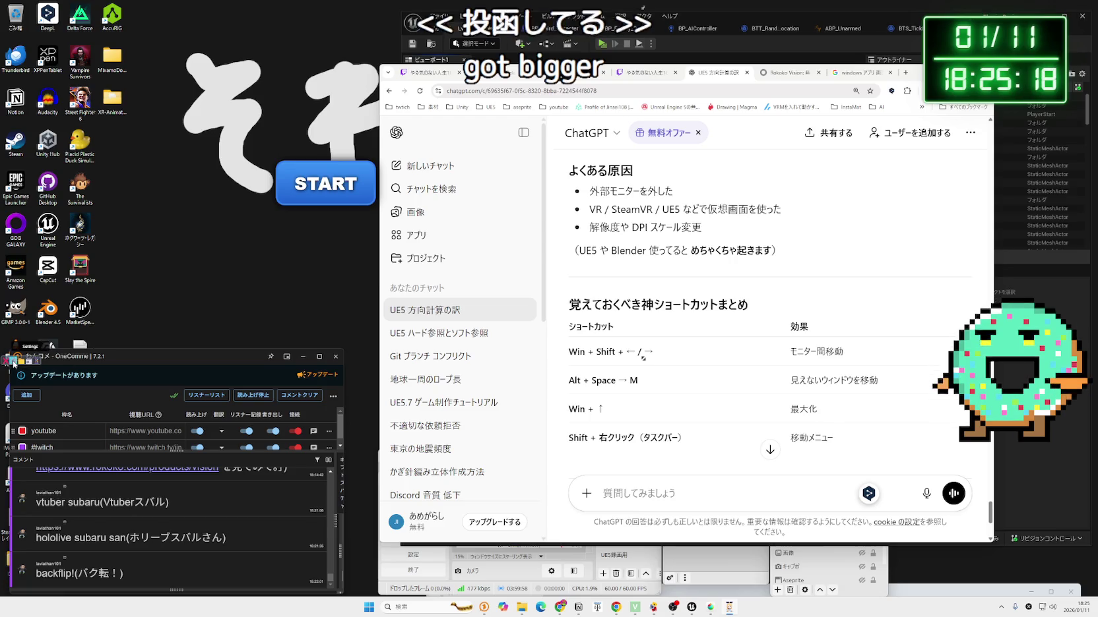
left_click(13, 362)
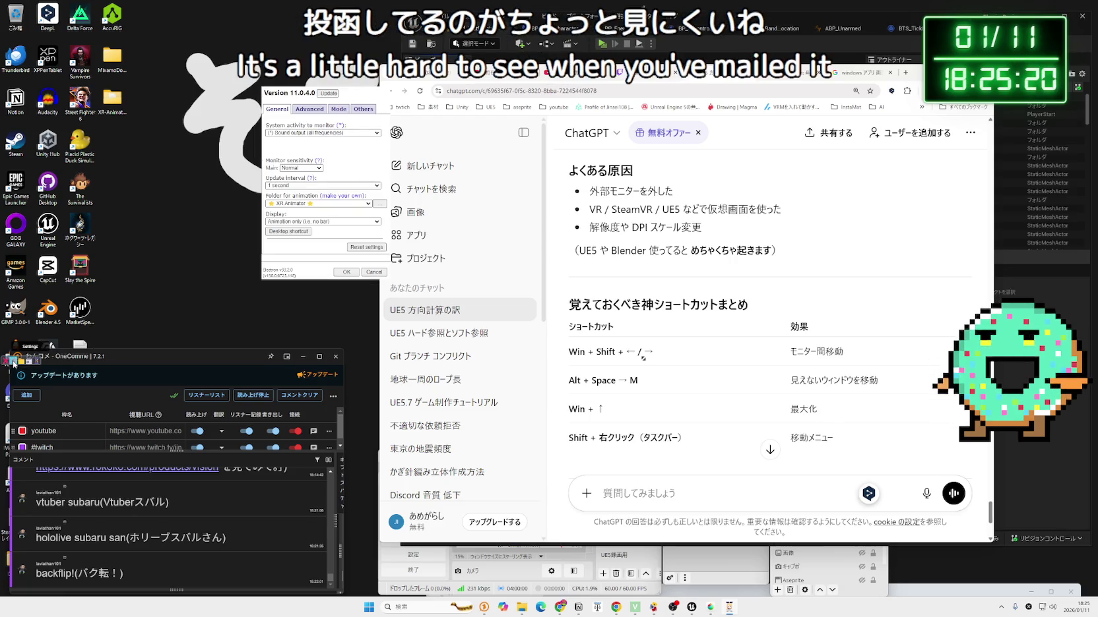
left_click(348, 272)
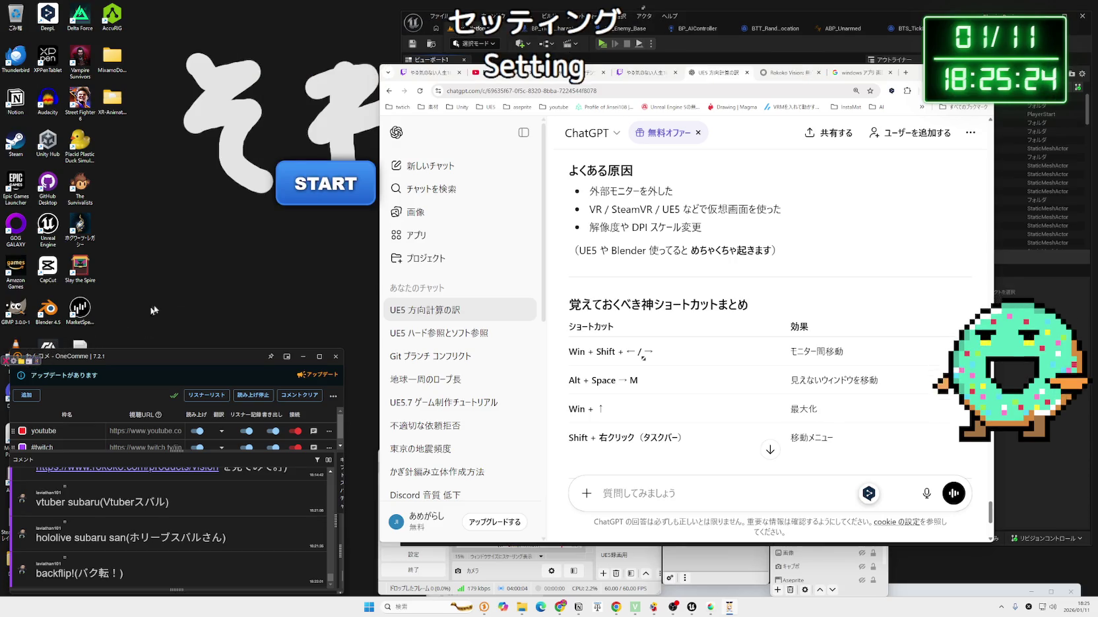
left_click(326, 196)
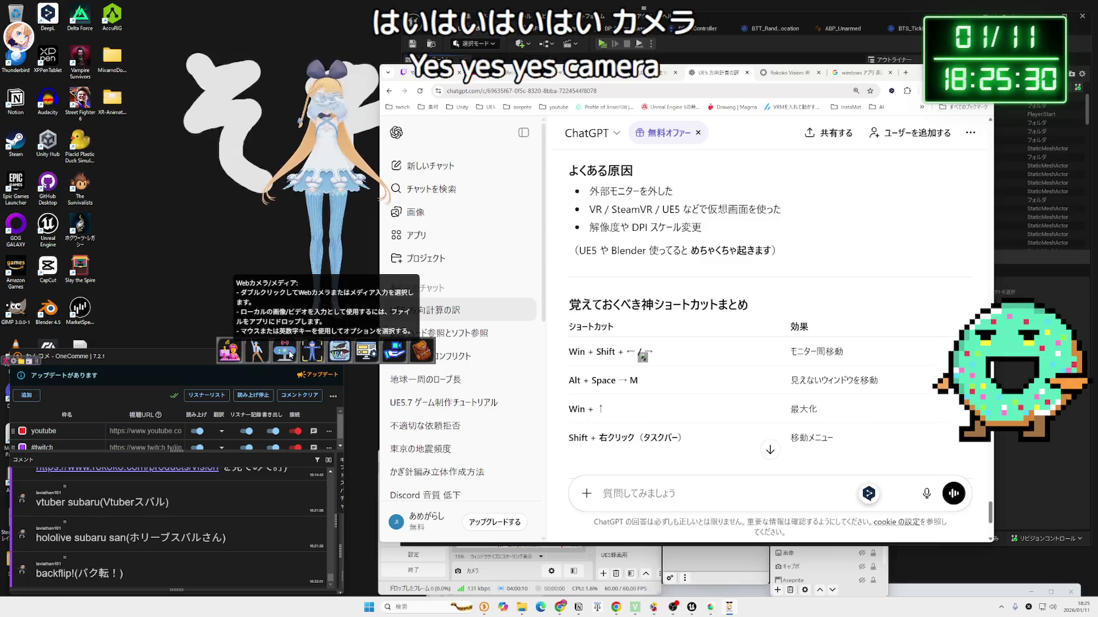
- Enable webcam input in XR Animator using the HD webcam
double_click(290, 355)
left_click(153, 132)
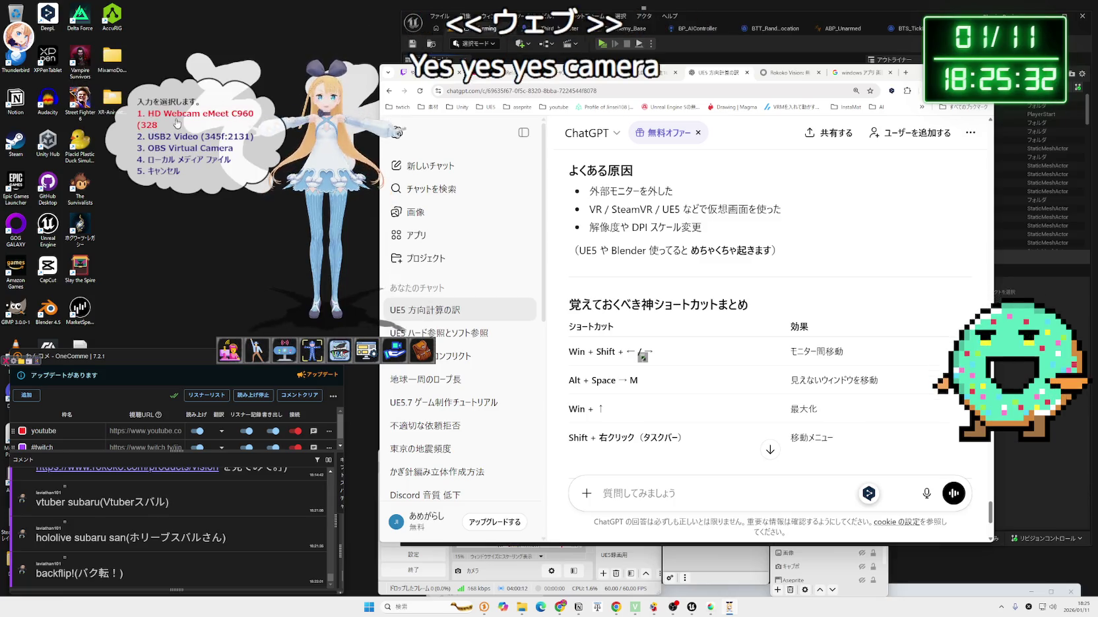
left_click(149, 178)
- Check the VMC sender and receiver options, then return to the Unreal Engine editor
double_click(310, 274)
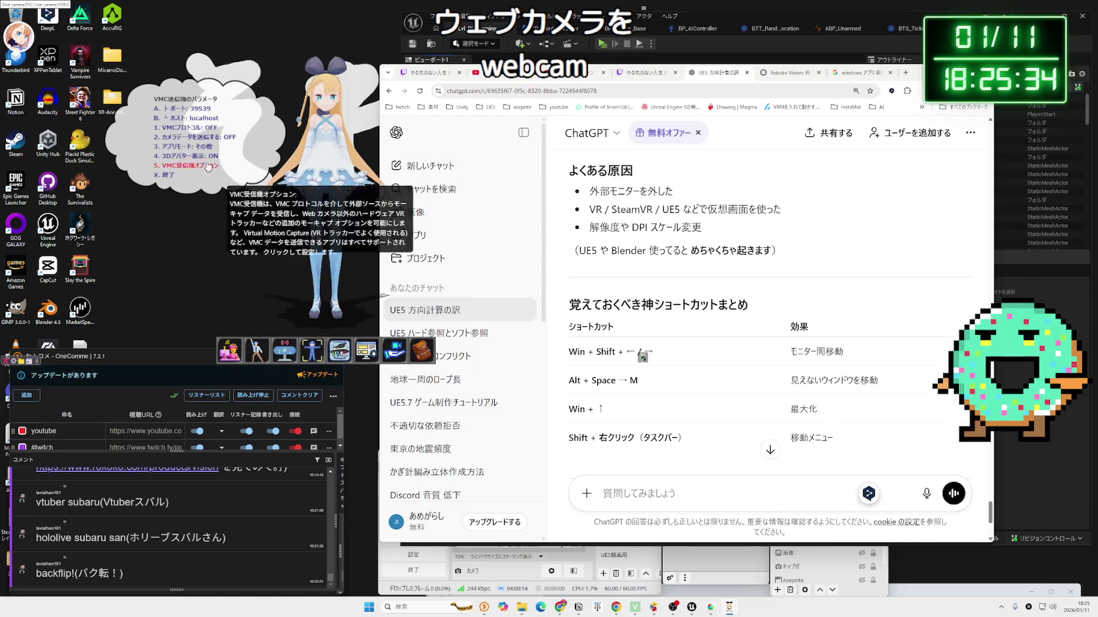
left_click(165, 170)
left_click(165, 176)
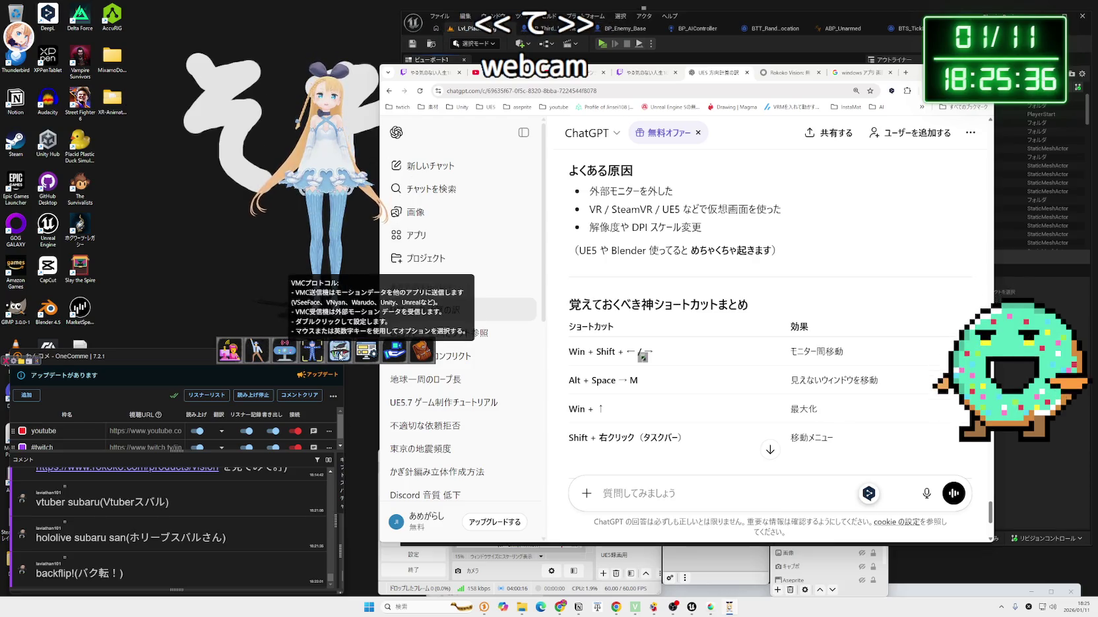
double_click(374, 357)
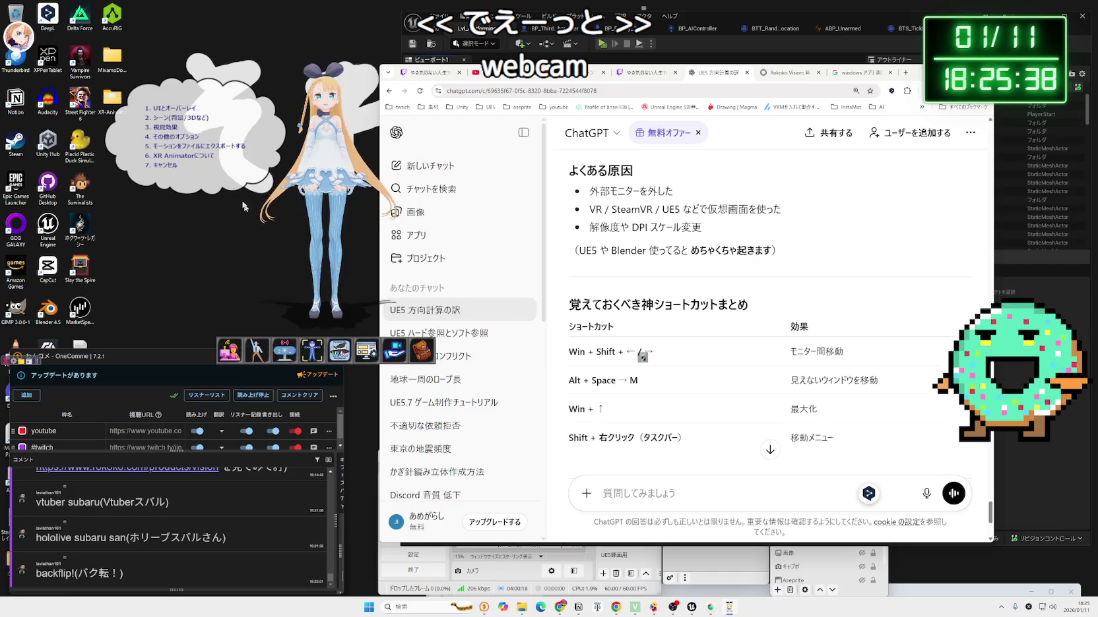
left_click(165, 172)
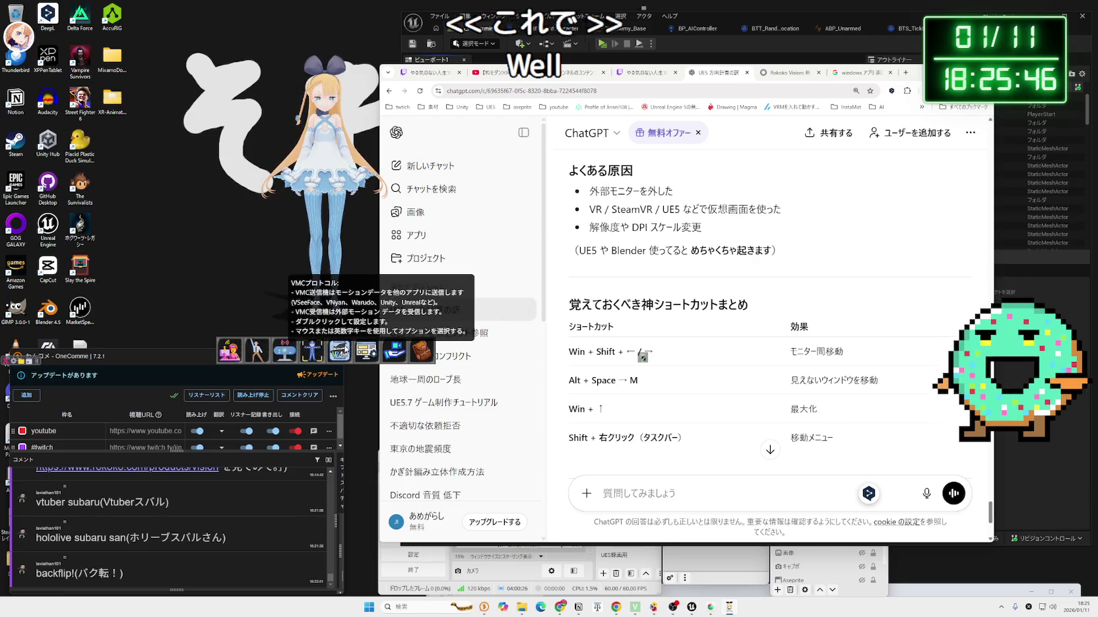
double_click(341, 351)
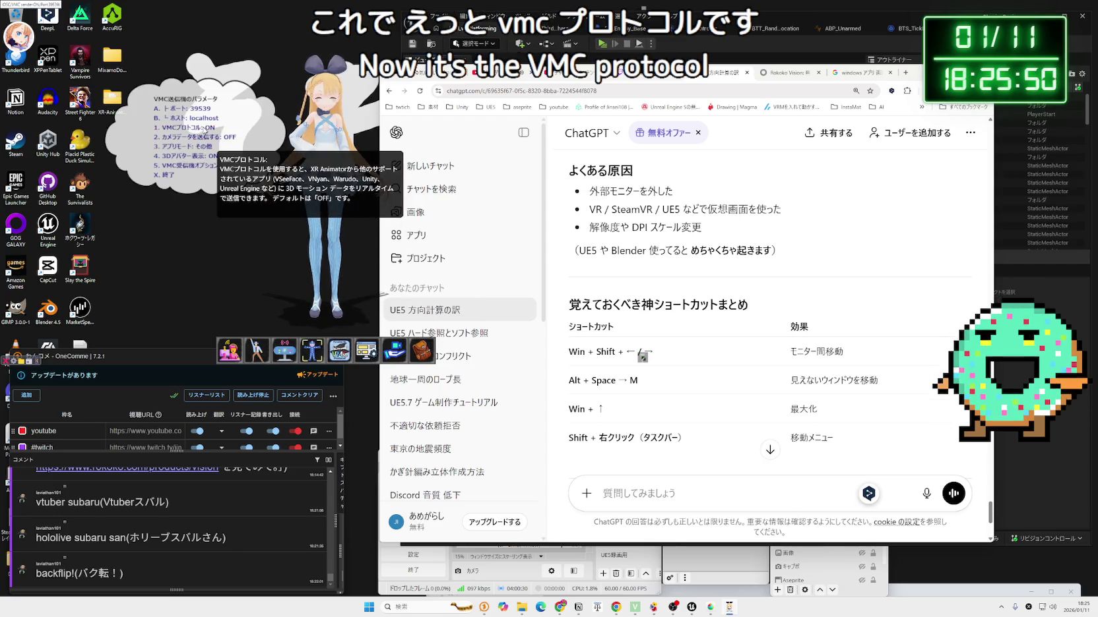
left_click(170, 165)
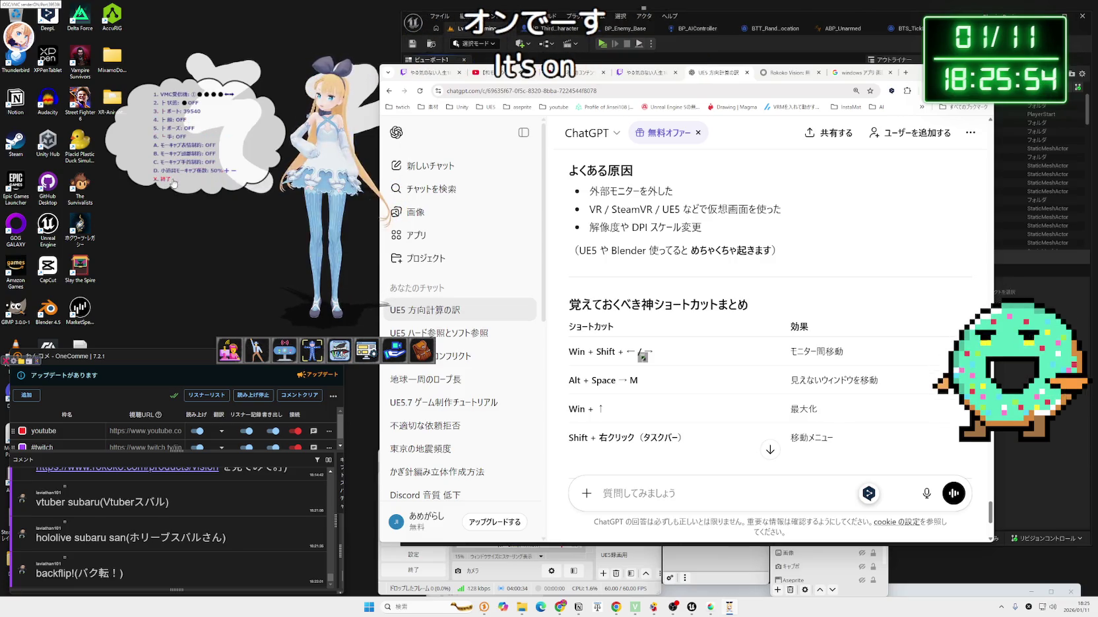
left_click(169, 186)
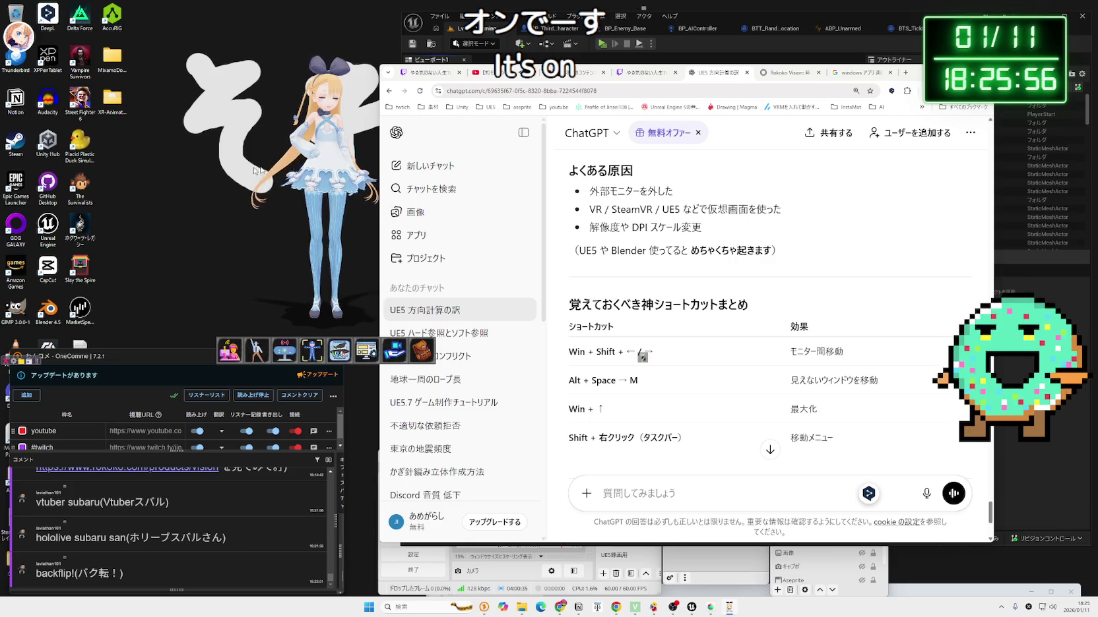
left_click(841, 40)
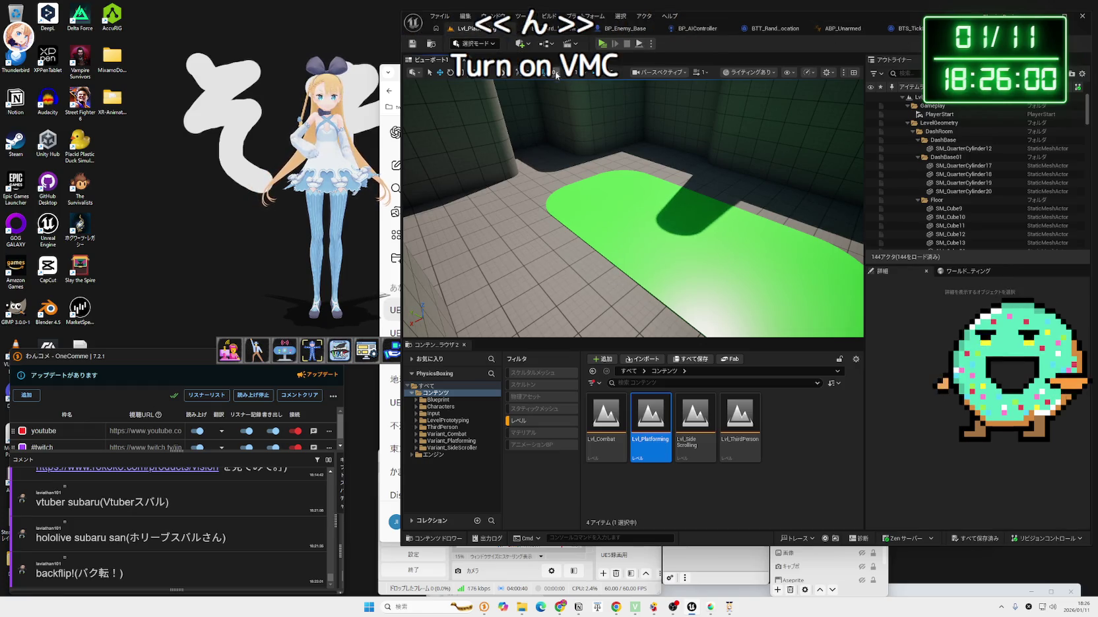
- Browse Characters > Mannequins, peek into Anims, then open Meshes > SKM_Quinn_Simple
left_click(437, 407)
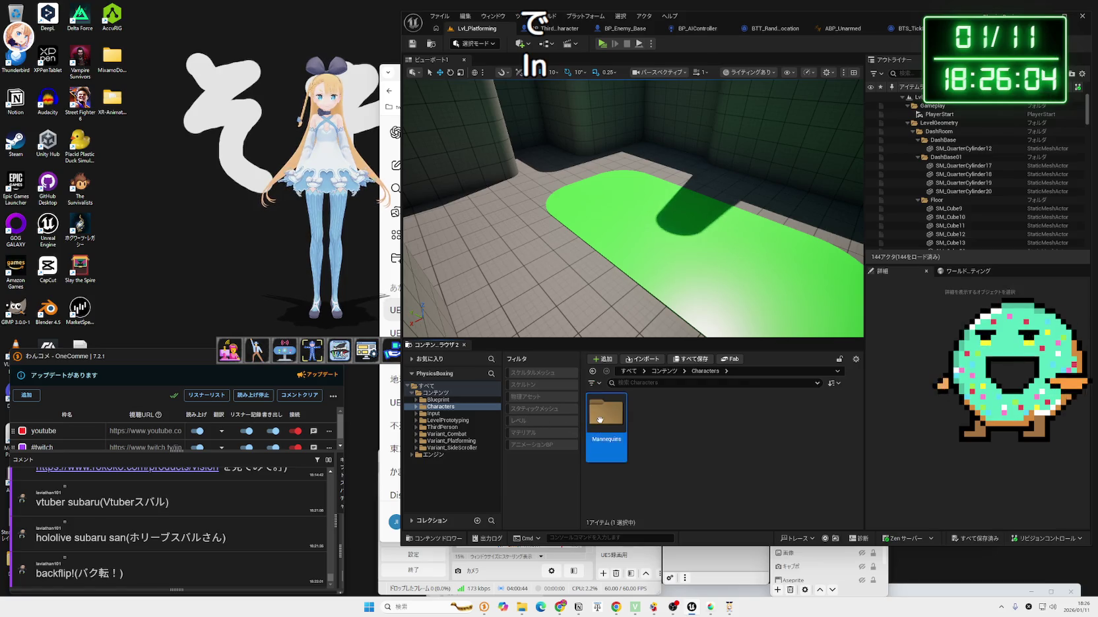
double_click(606, 415)
left_click(605, 414)
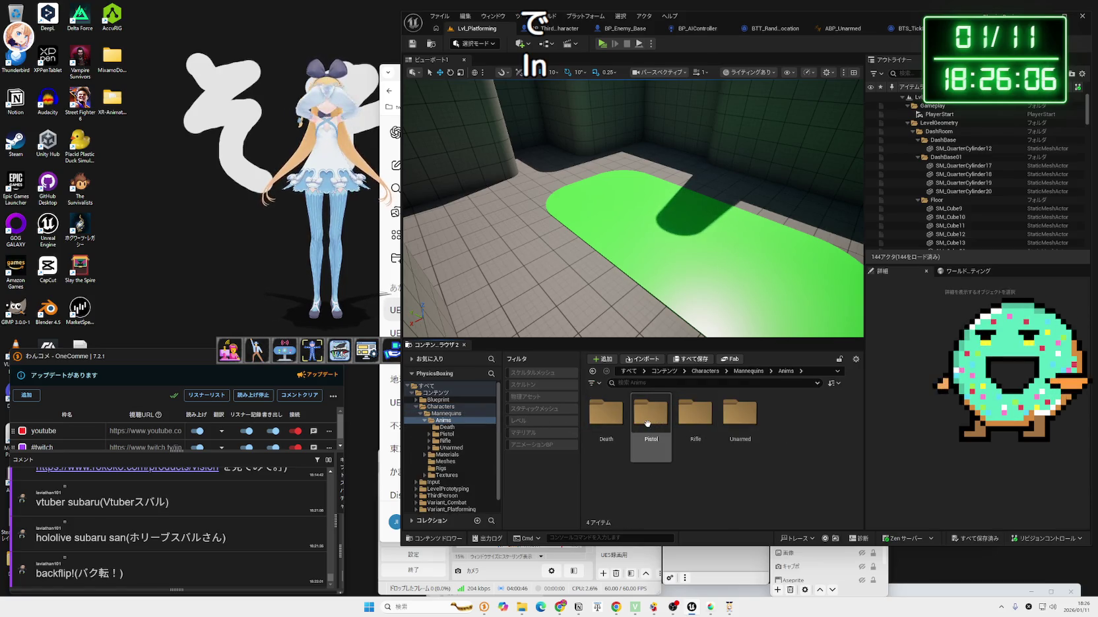
double_click(606, 415)
double_click(740, 413)
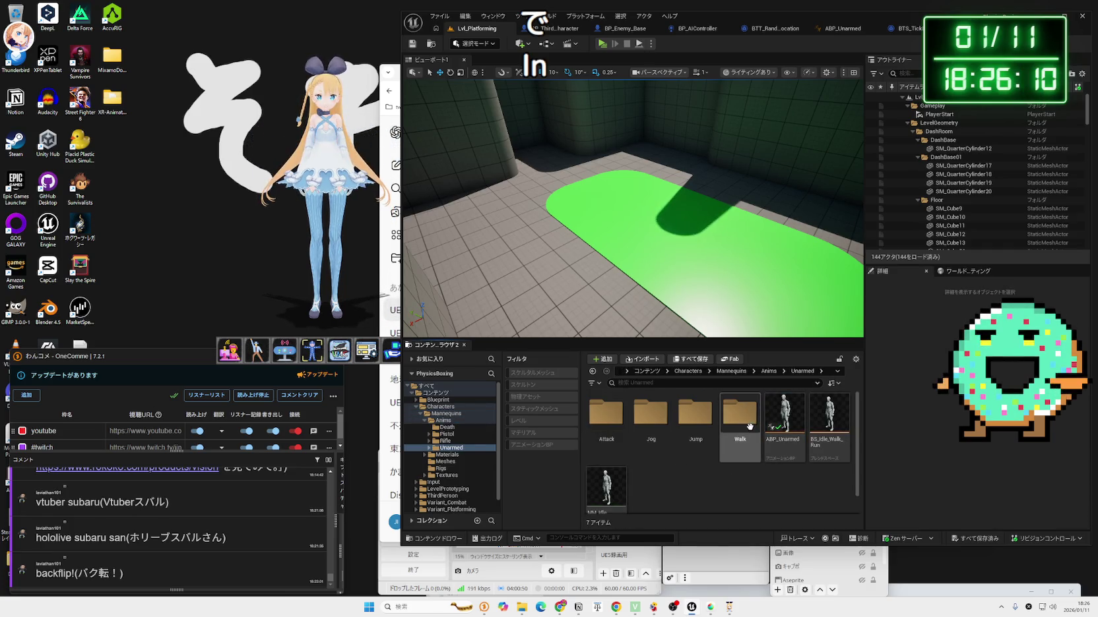
double_click(611, 421)
key("alt+Left")
key("alt+Left")
key("alt+Left")
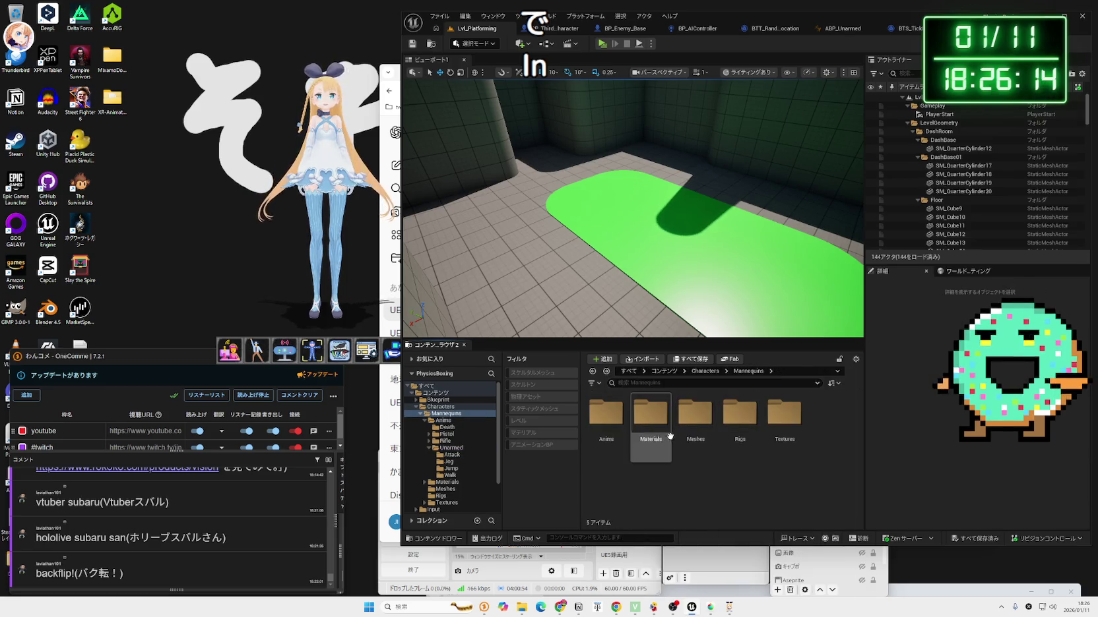
double_click(695, 429)
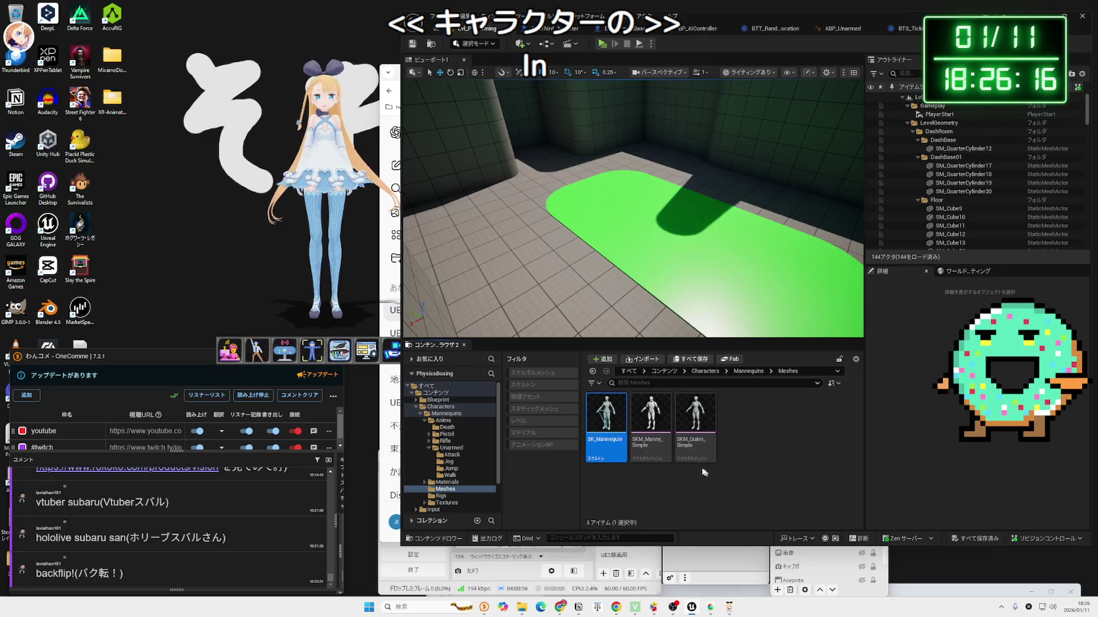
mouse_move(634, 428)
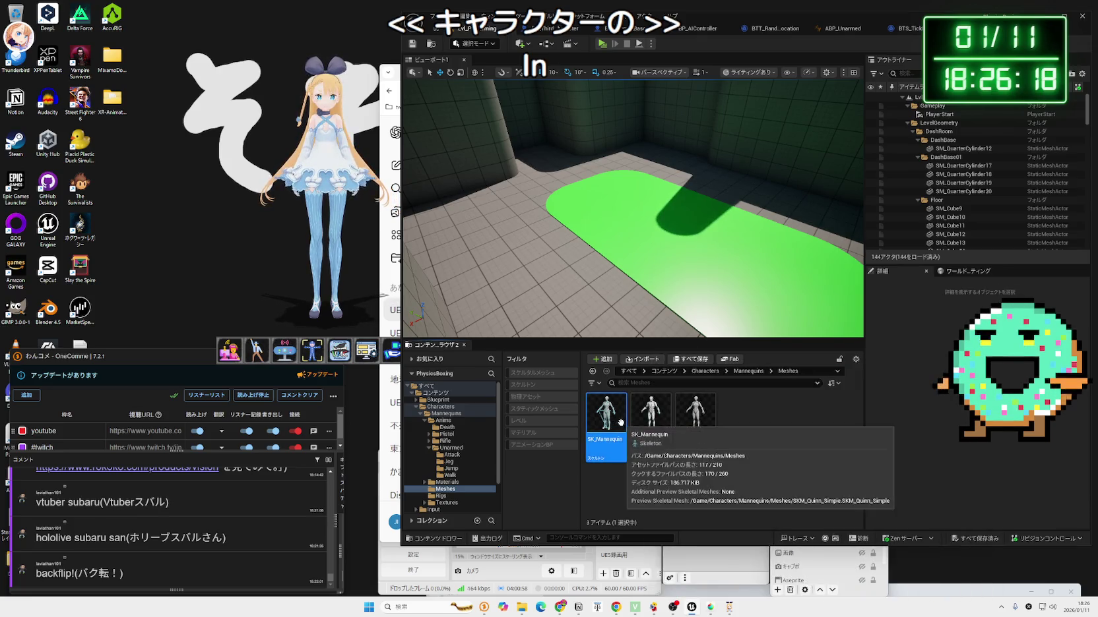
double_click(710, 419)
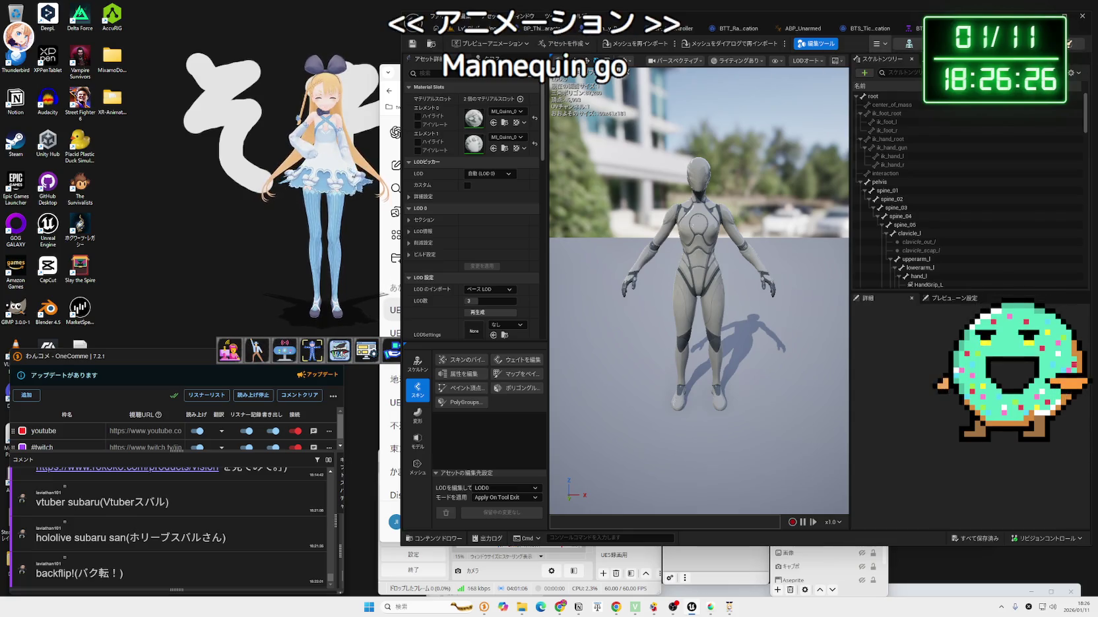
- Search ABP_Unarmed's AnimGraph node list for 'vmc' and dismiss the results
left_click(802, 29)
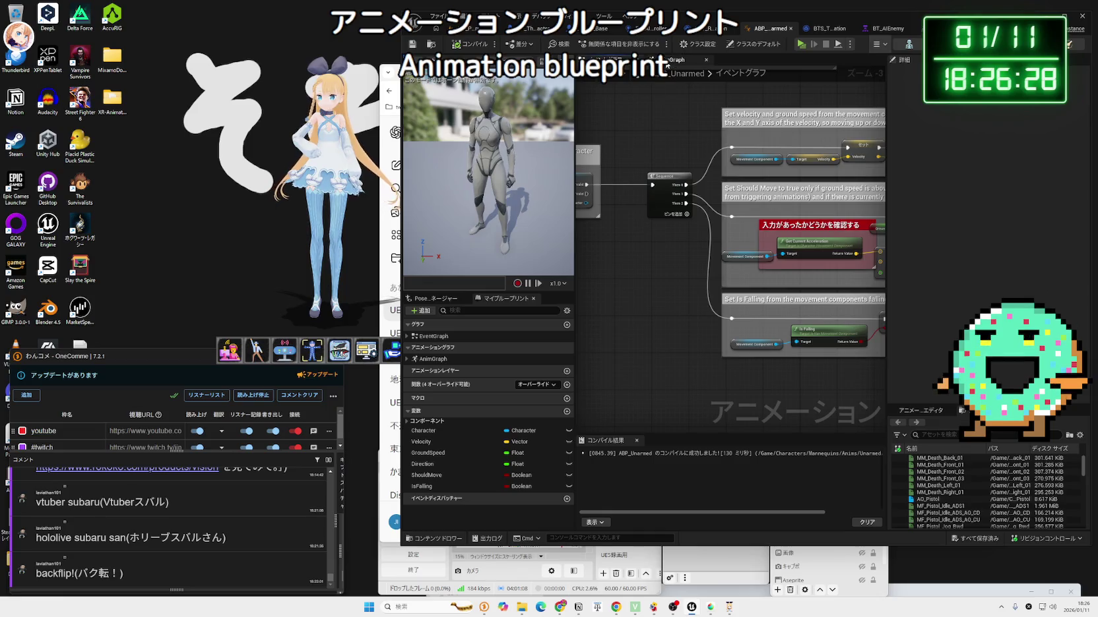
left_click(666, 64)
right_click(701, 312)
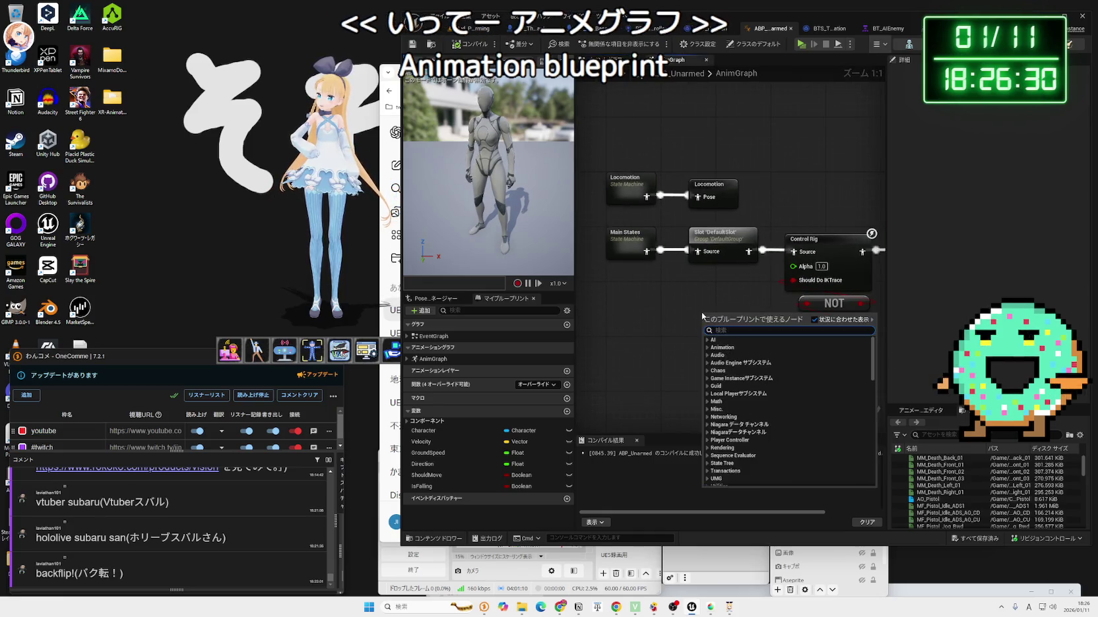
type("vmc")
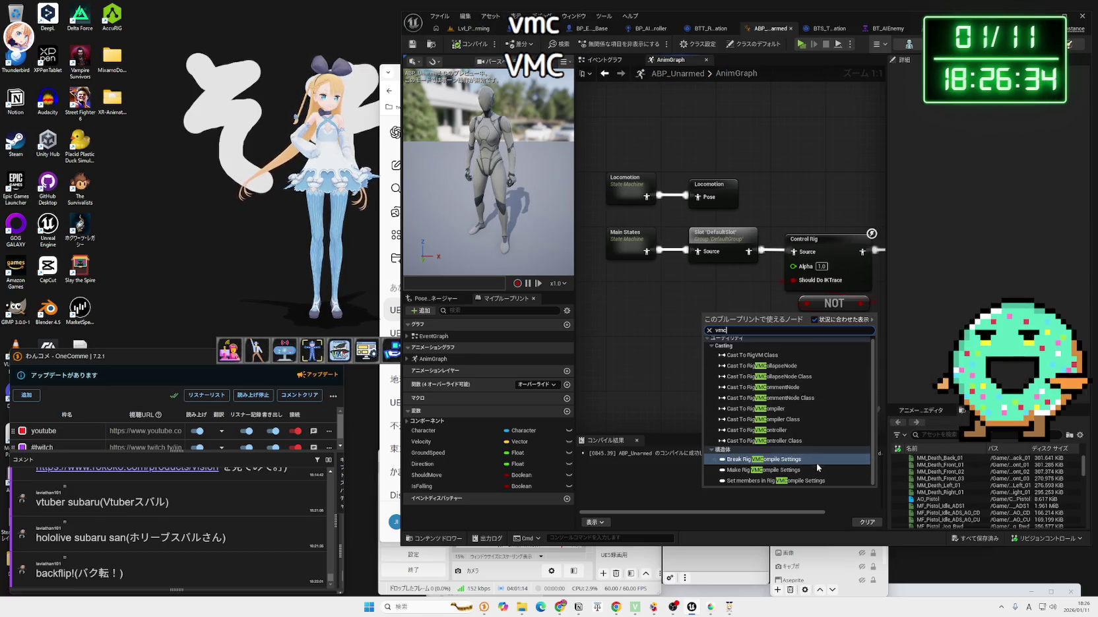
key("Escape")
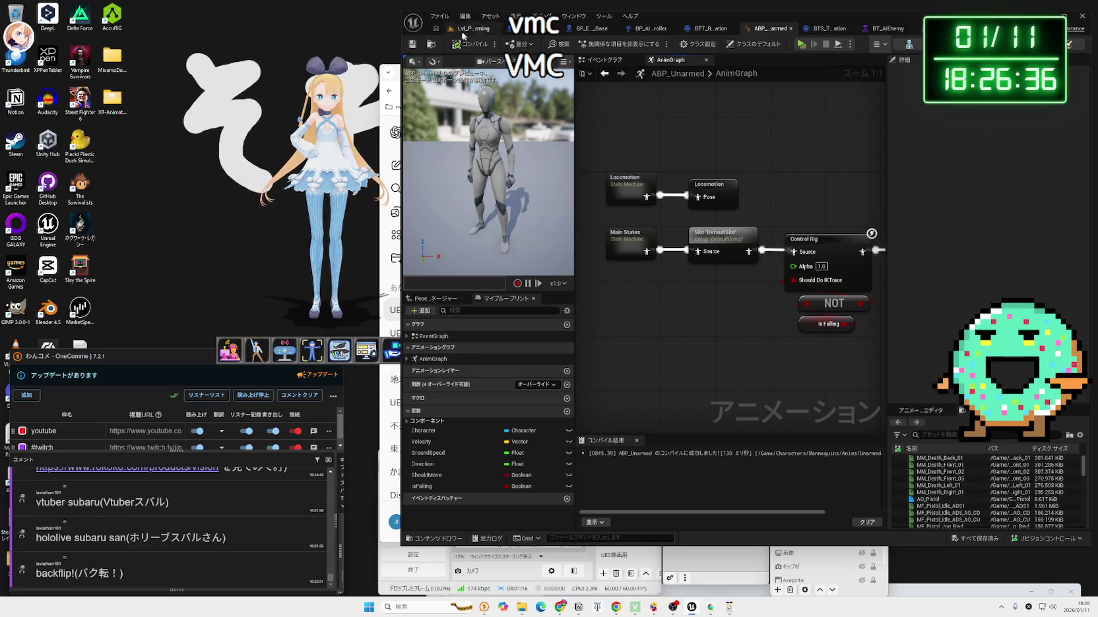
- Open the full Plugins list via Edit > Plugins, then bring the XR Animator folder window forward
left_click(439, 16)
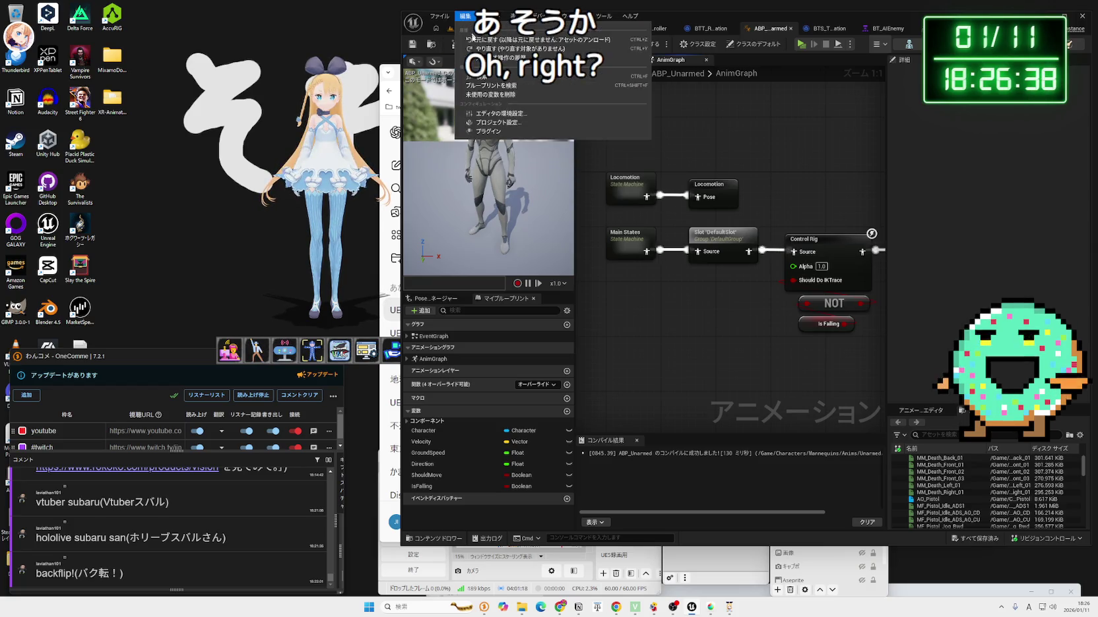
left_click(488, 131)
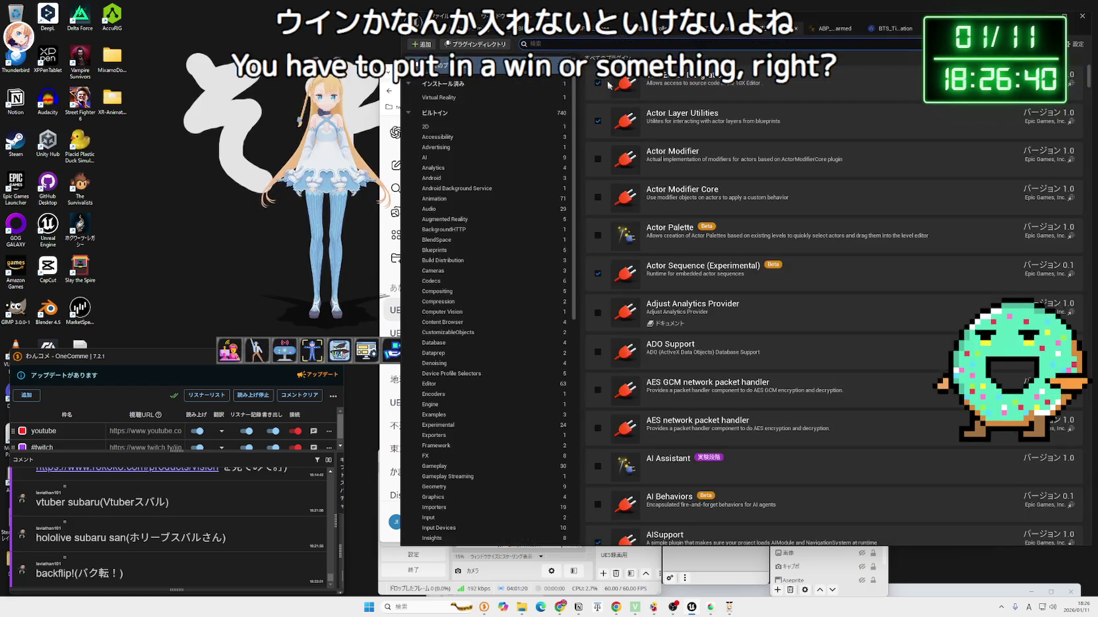
type("vrmc")
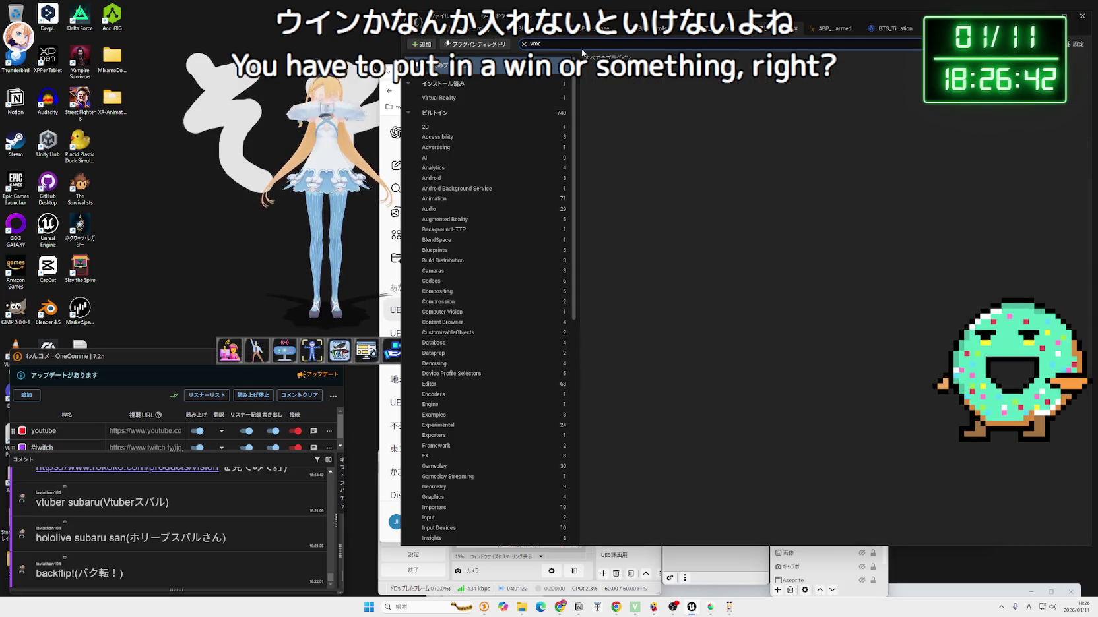
key("BackSpace")
key("BackSpace")
key("BackSpace")
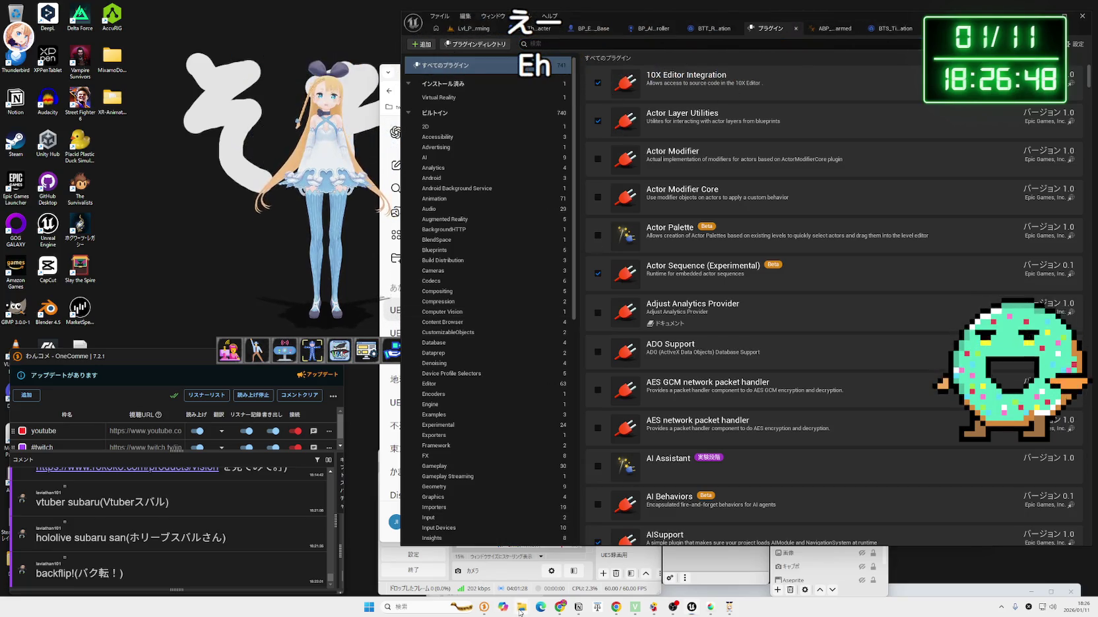
mouse_move(521, 607)
left_click(515, 555)
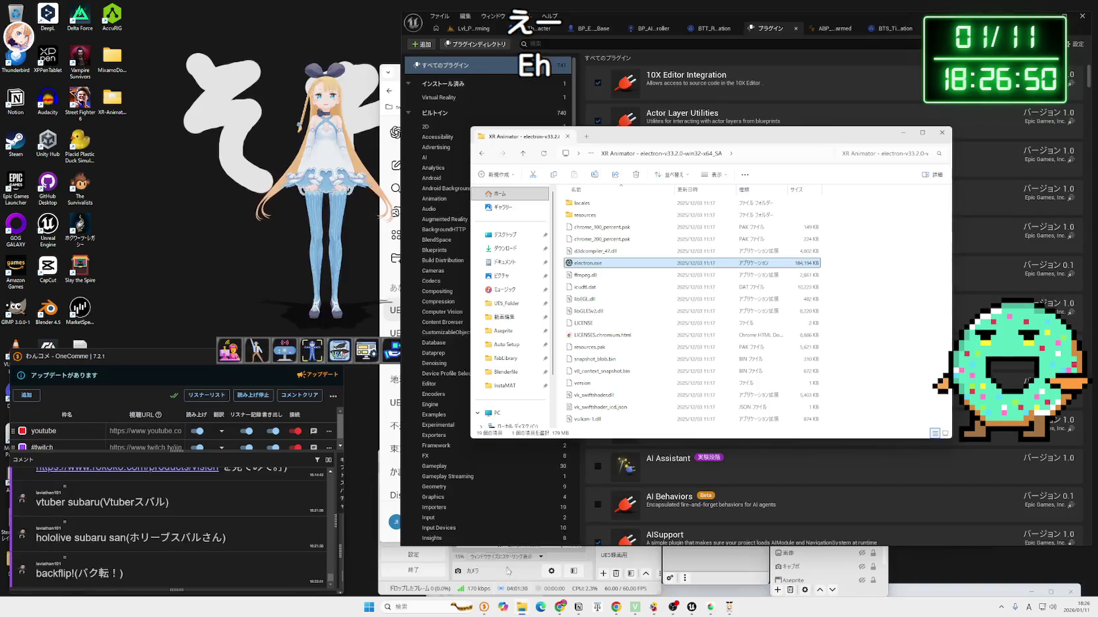
- Close the extra XR Animator folder window and open UE5_Folder in a new tab
mouse_move(520, 610)
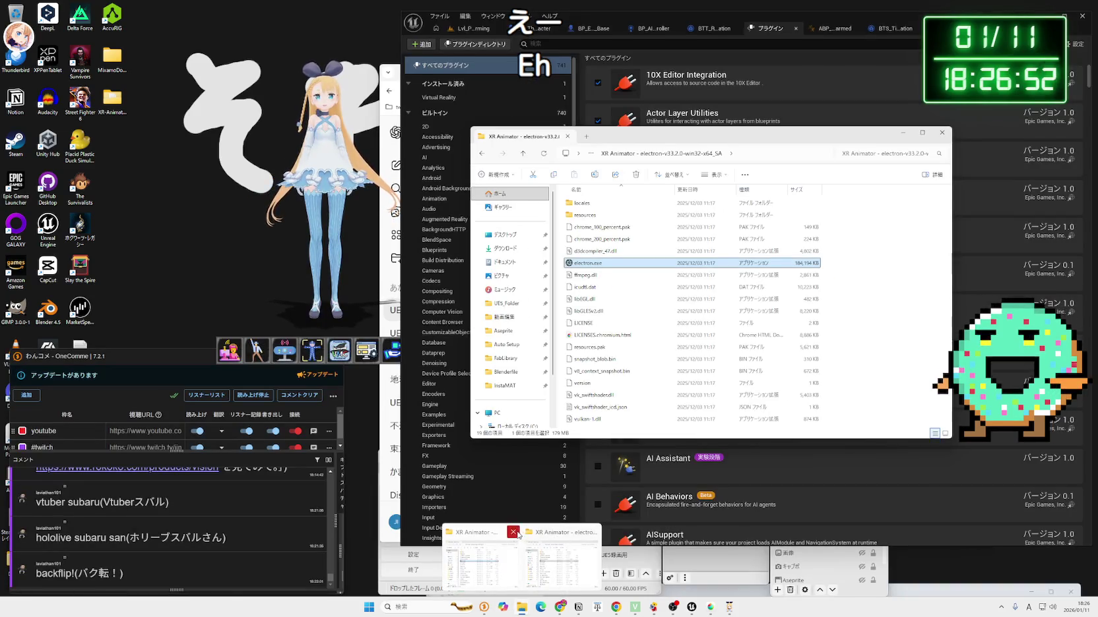
left_click(512, 531)
left_click(515, 554)
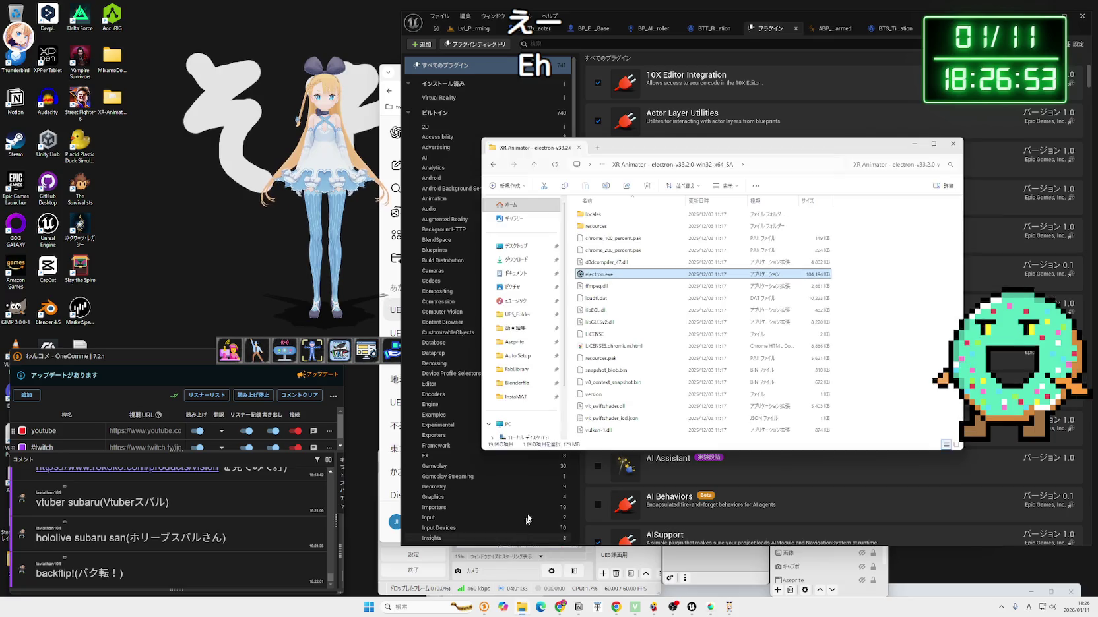
middle_click(521, 315)
left_click(616, 149)
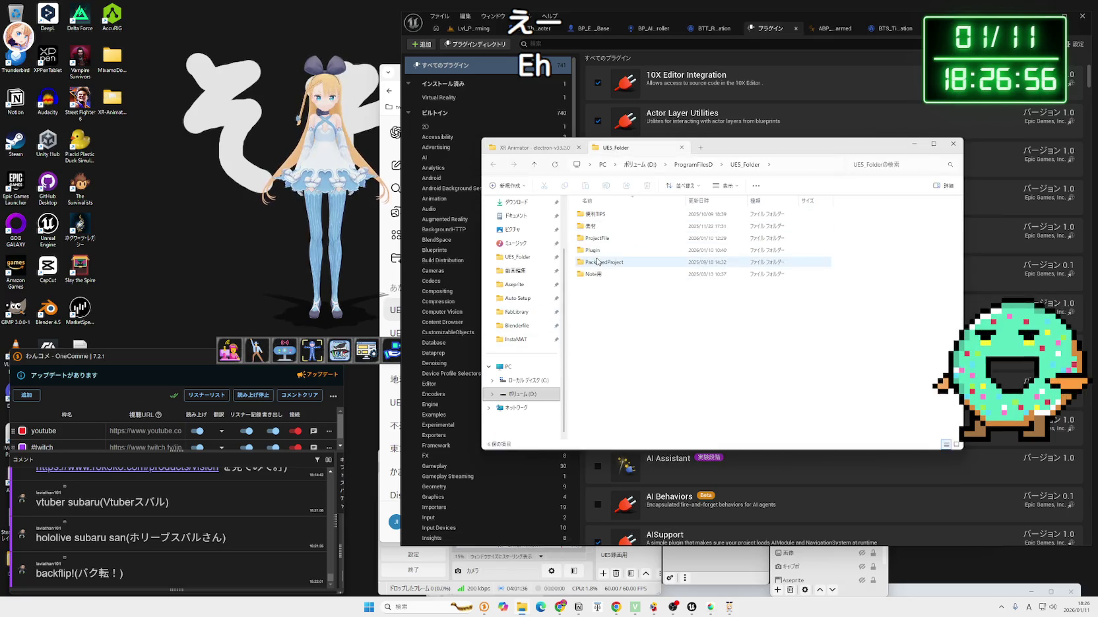
- Browse the Plugin folder's KawaiiPhysics and Udemy_Plugin subfolders
double_click(604, 249)
left_click(606, 217)
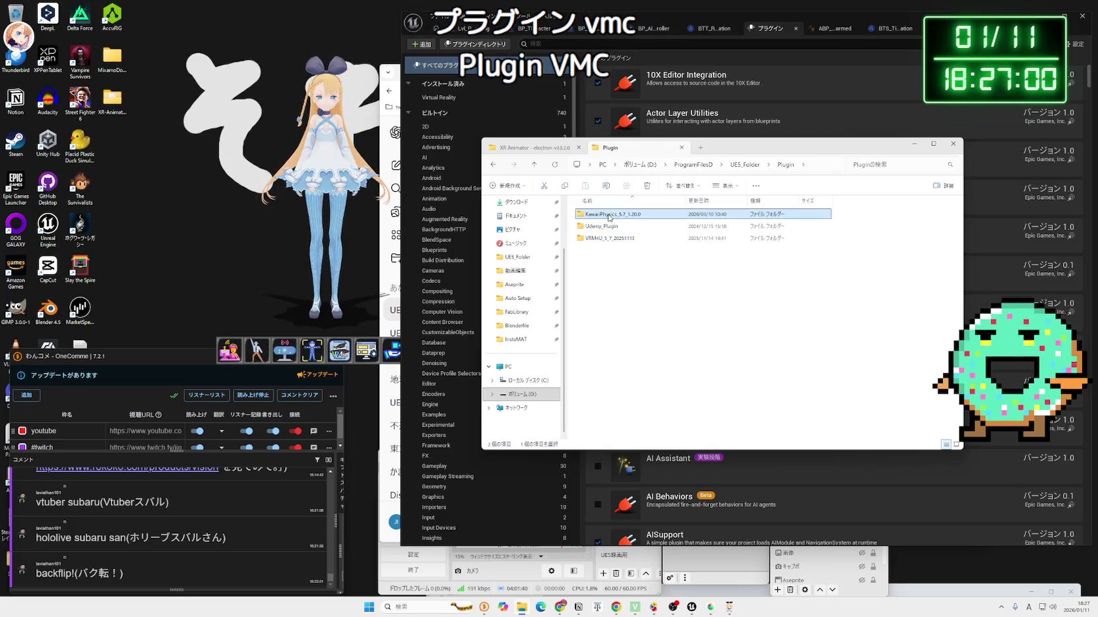
double_click(609, 215)
key("alt+Left")
double_click(612, 226)
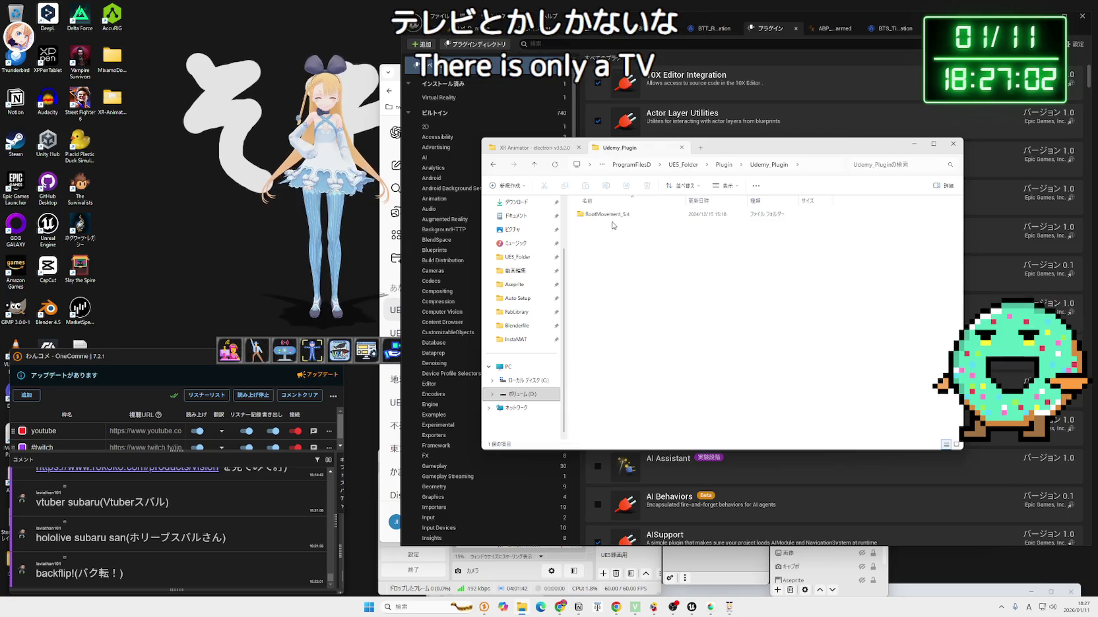
key("alt+Left")
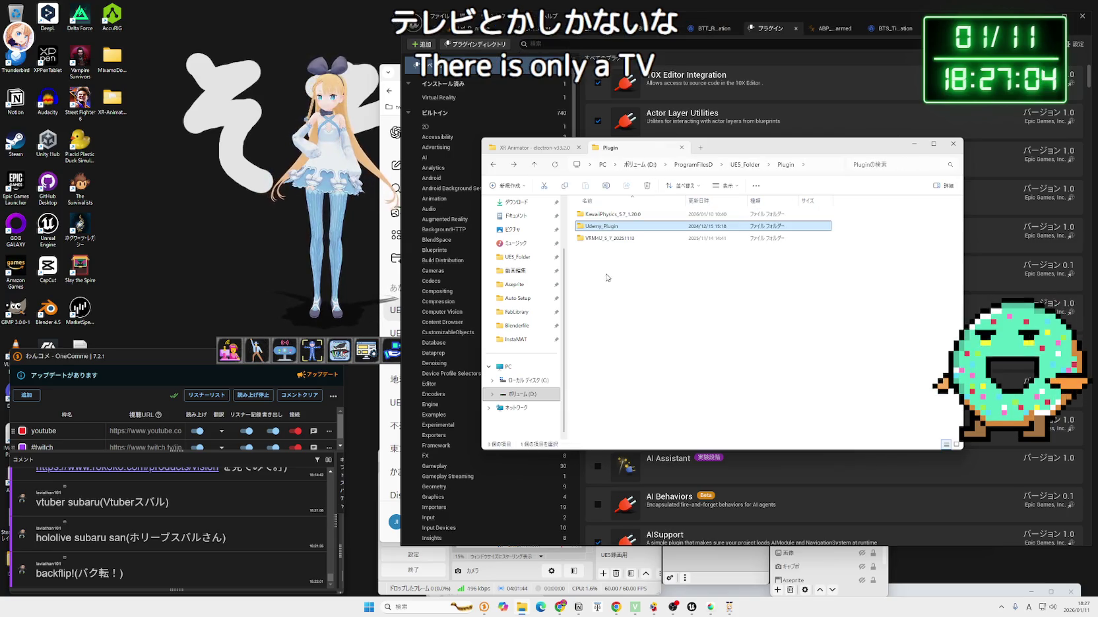
key("alt+Left")
- Look through PackagedProject and ProjectFile, including jiggletest 5.7's Plugins and the PhysicsBoxing folder
double_click(608, 263)
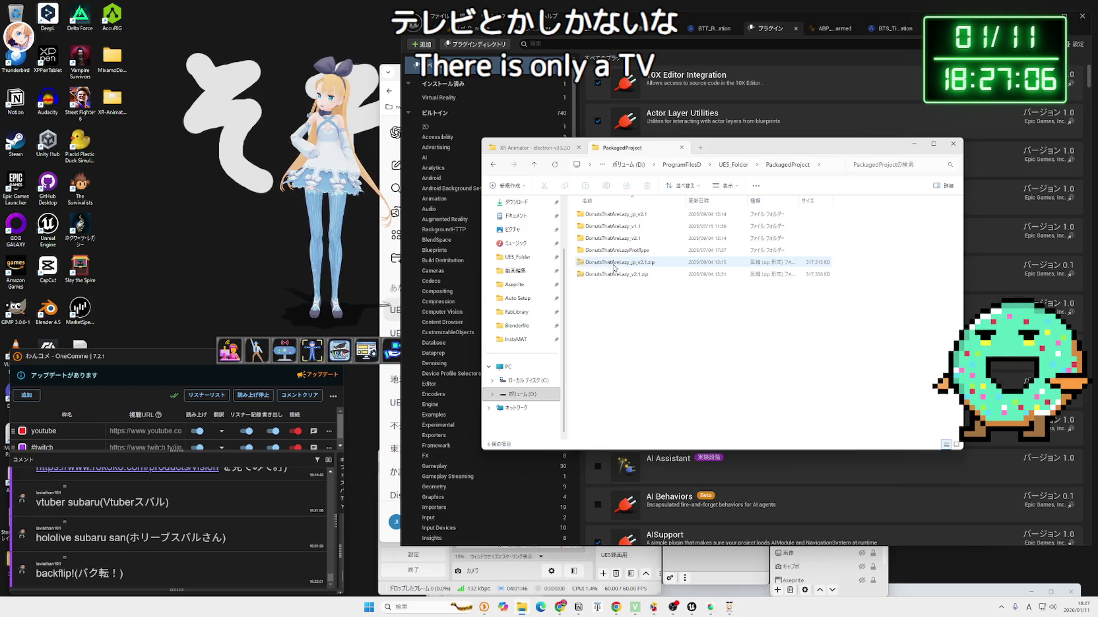
key("alt+Left")
double_click(614, 231)
double_click(614, 228)
double_click(617, 264)
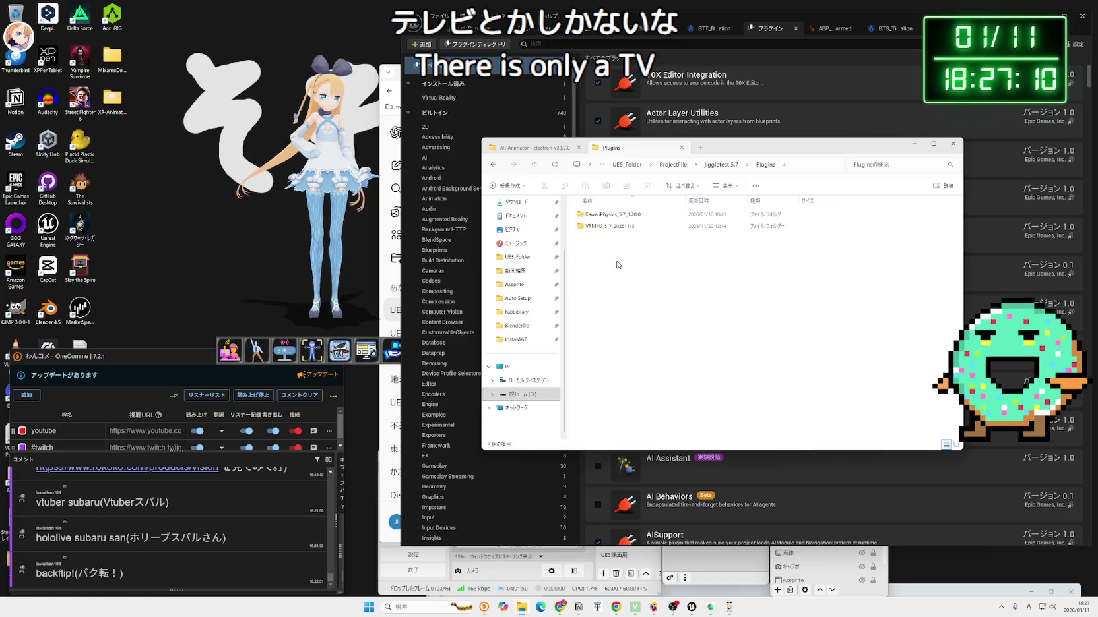
key("alt+Left")
key("alt+Left")
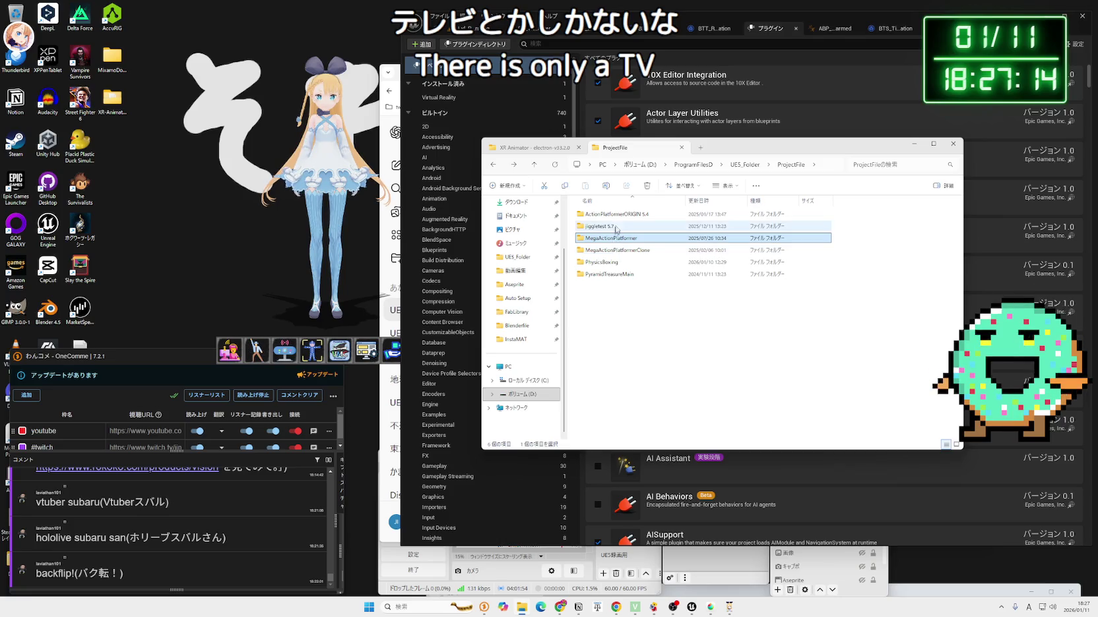
double_click(624, 264)
- Check the 素材 assets and Note用 folders in UE5_Folder
key("alt+Up")
key("alt+Up")
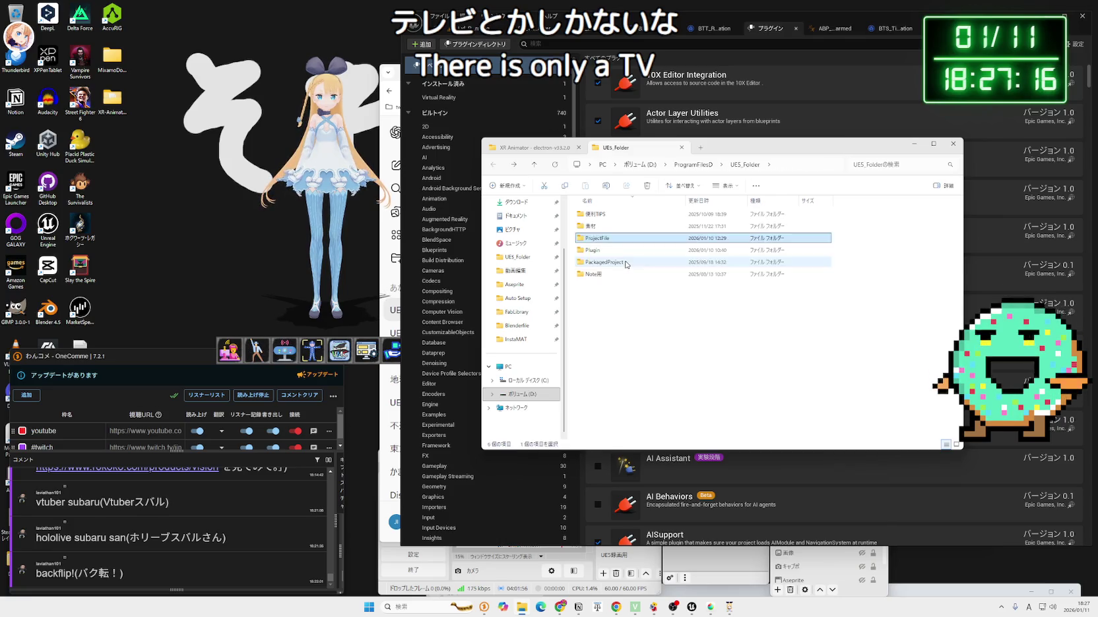
left_click(611, 254)
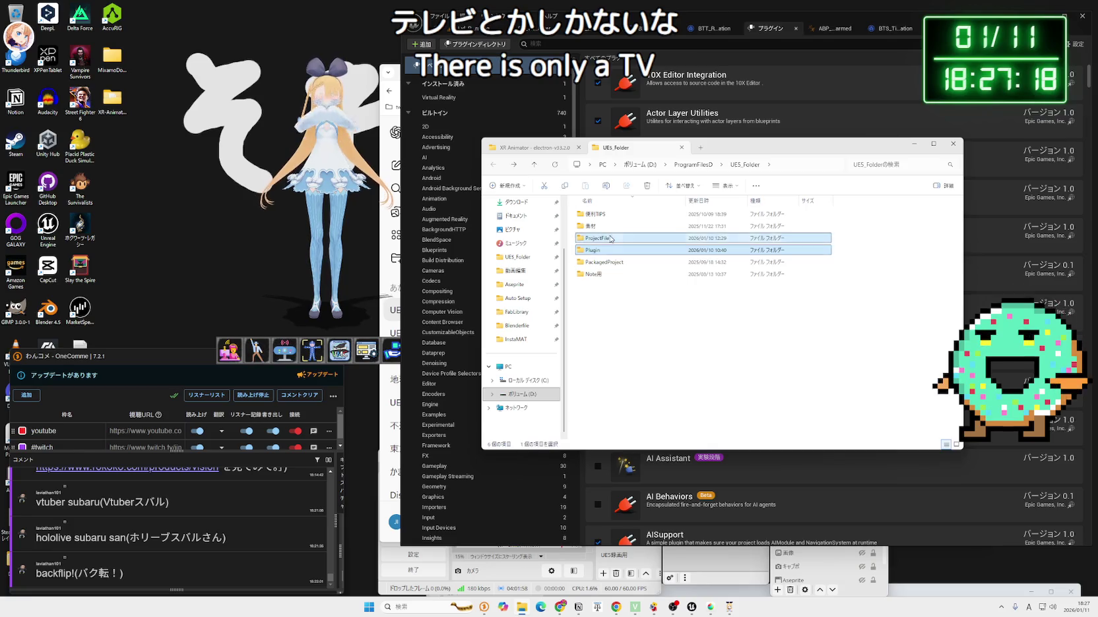
double_click(611, 226)
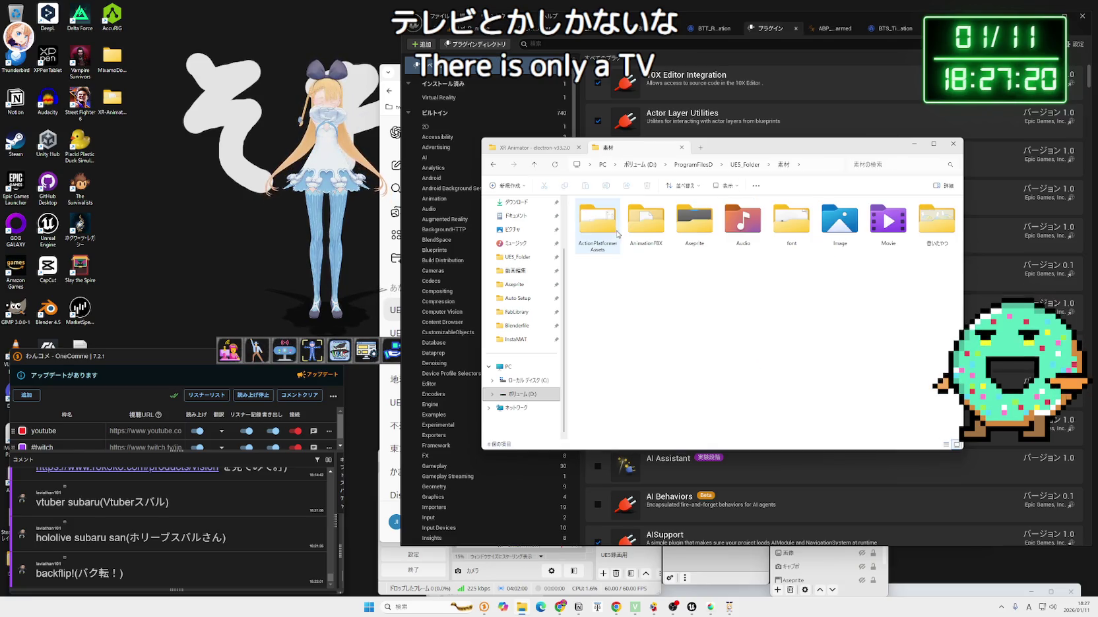
key("alt+Left")
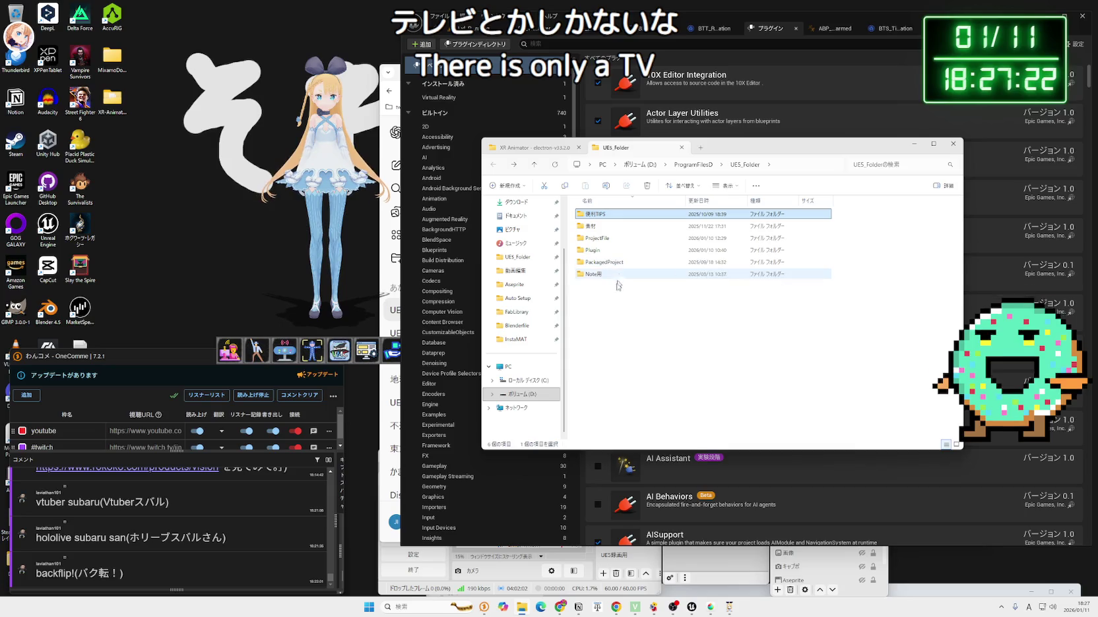
double_click(606, 276)
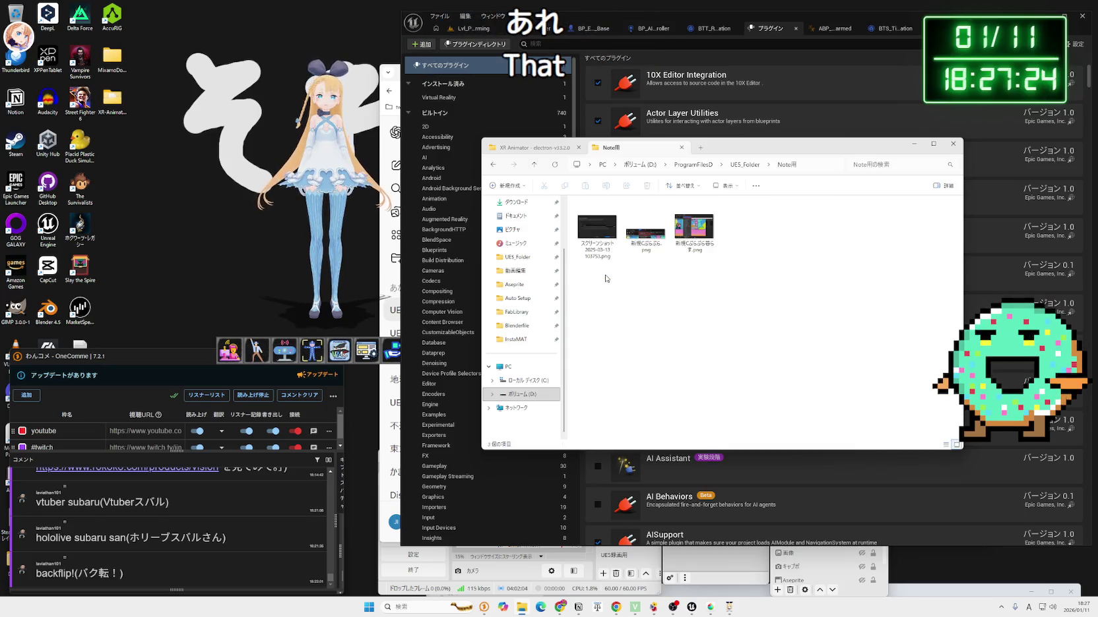
key("alt+Left")
- Browse XR Animator's accessories, including the VNyan and Warudo VMC camera folders
key("ctrl+shift+Tab")
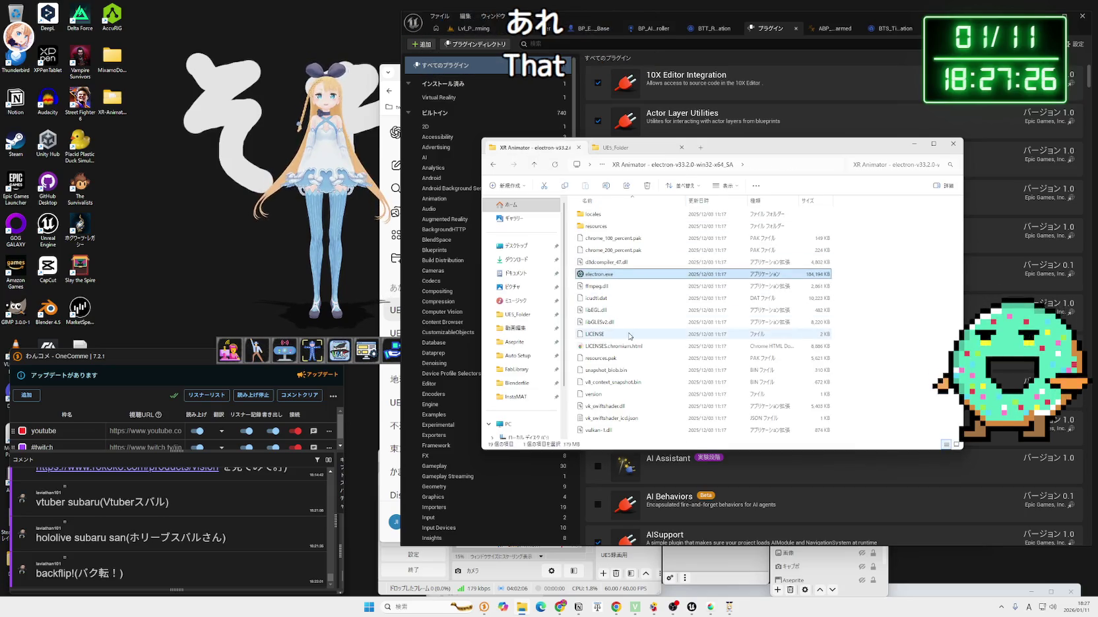
key("alt+Left")
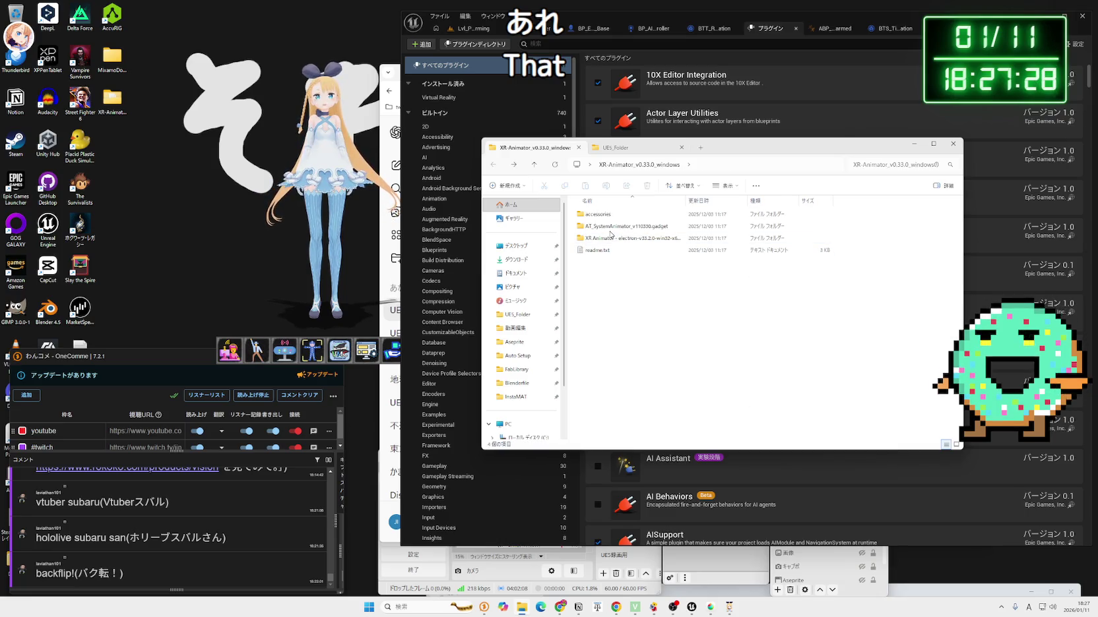
double_click(609, 229)
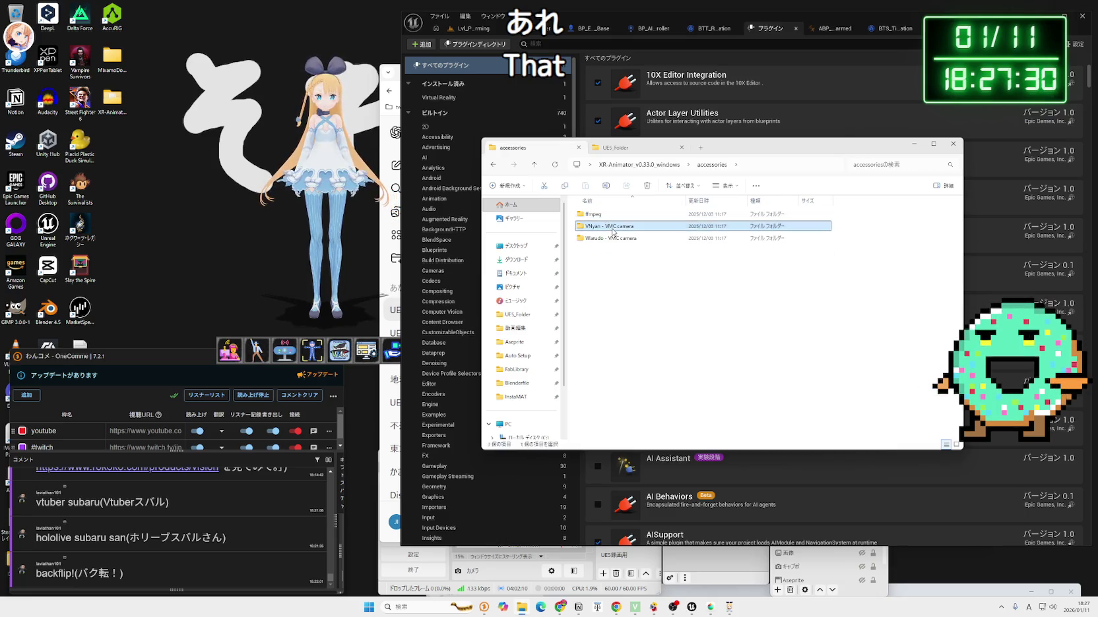
double_click(607, 226)
key("alt+Left")
double_click(611, 239)
key("alt+Left")
key("alt+Left")
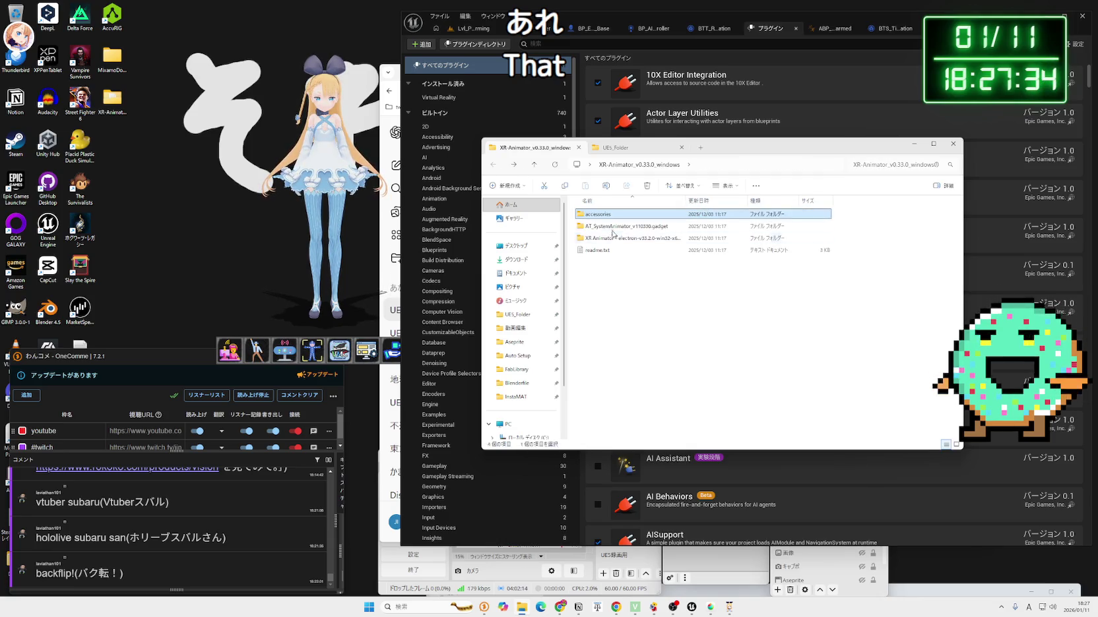
- Peek into AT_SystemAnimator_v110330.gadget, return to XR-Animator_v0.33.0_windows, and bring back Unreal's plugin list
double_click(612, 228)
scroll(627, 303, "down", 2)
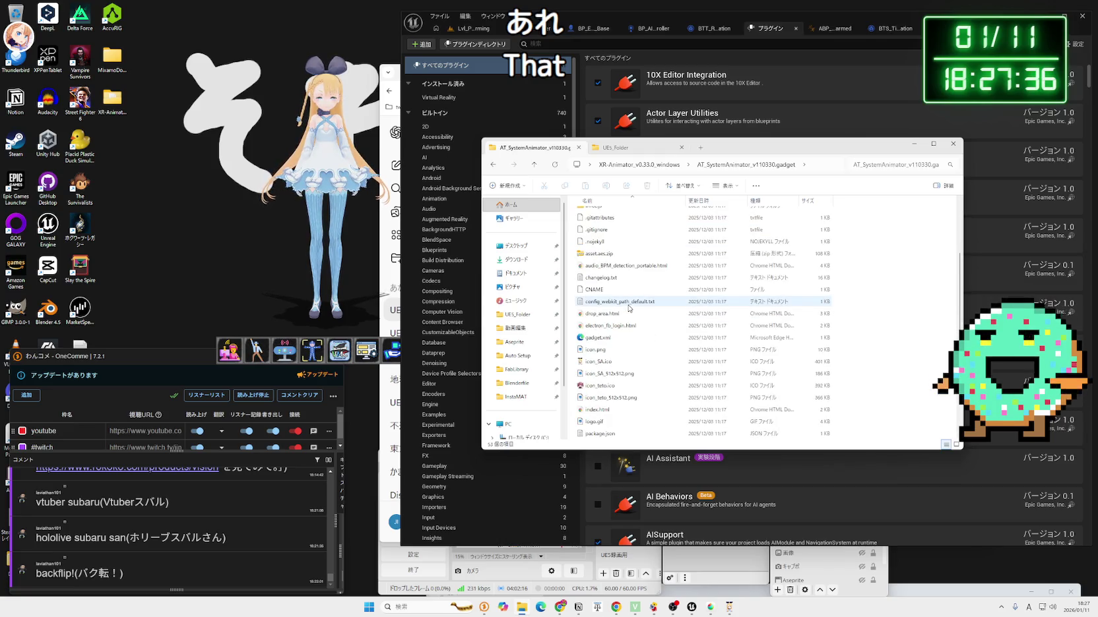
key("alt+Left")
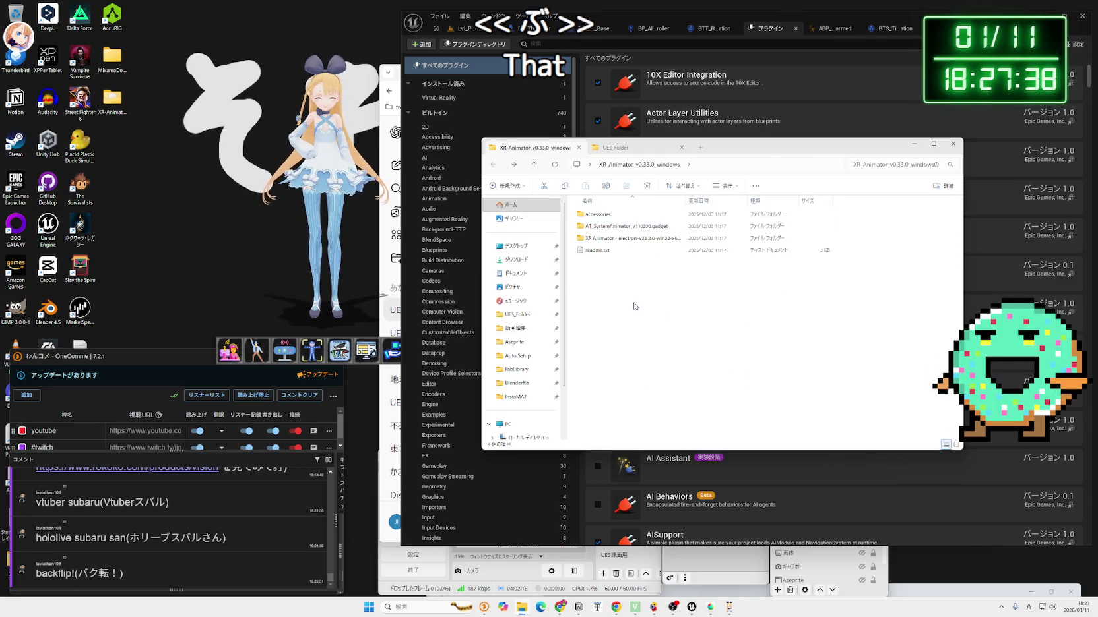
left_click(558, 487)
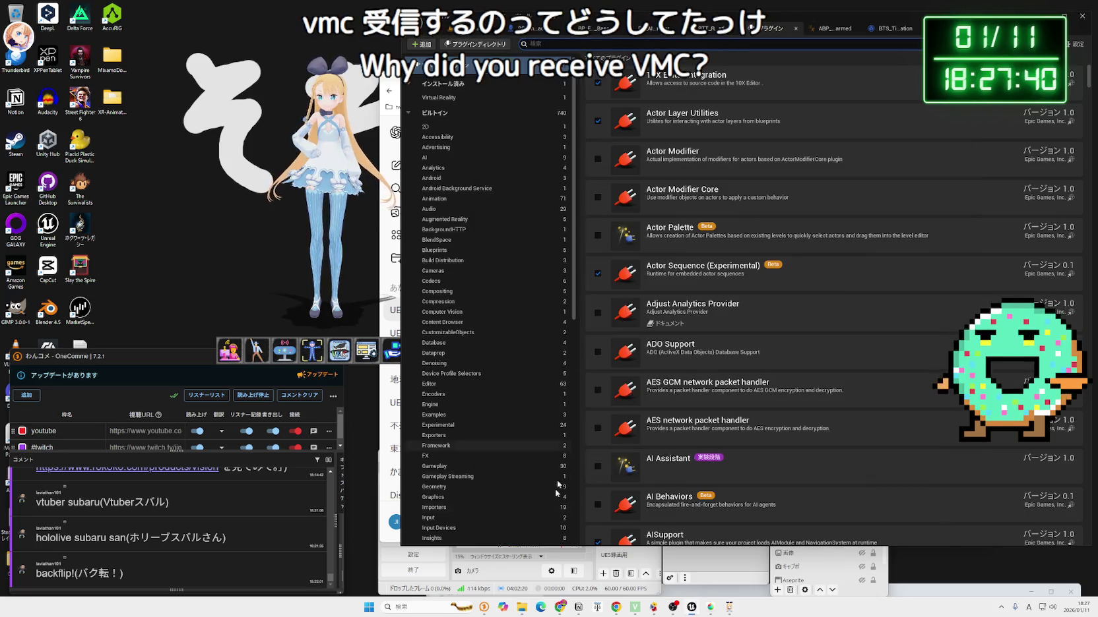
- Search Google for 'ue5 vmc' in Chrome
left_click(531, 43)
left_click(560, 607)
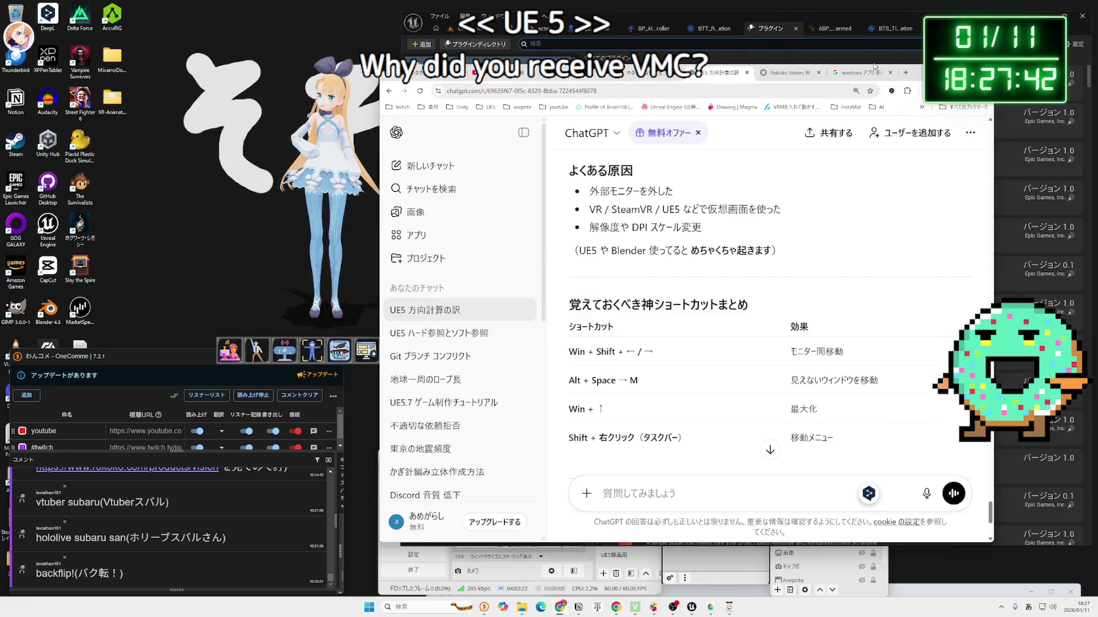
left_click(858, 72)
key("BackSpace")
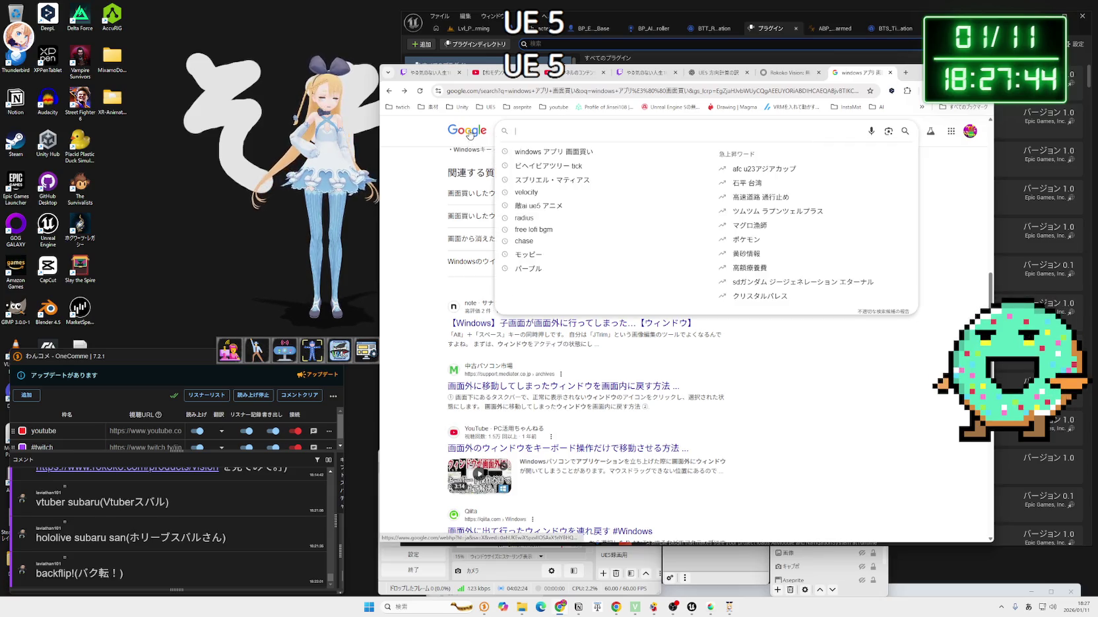
type("ue5 ")
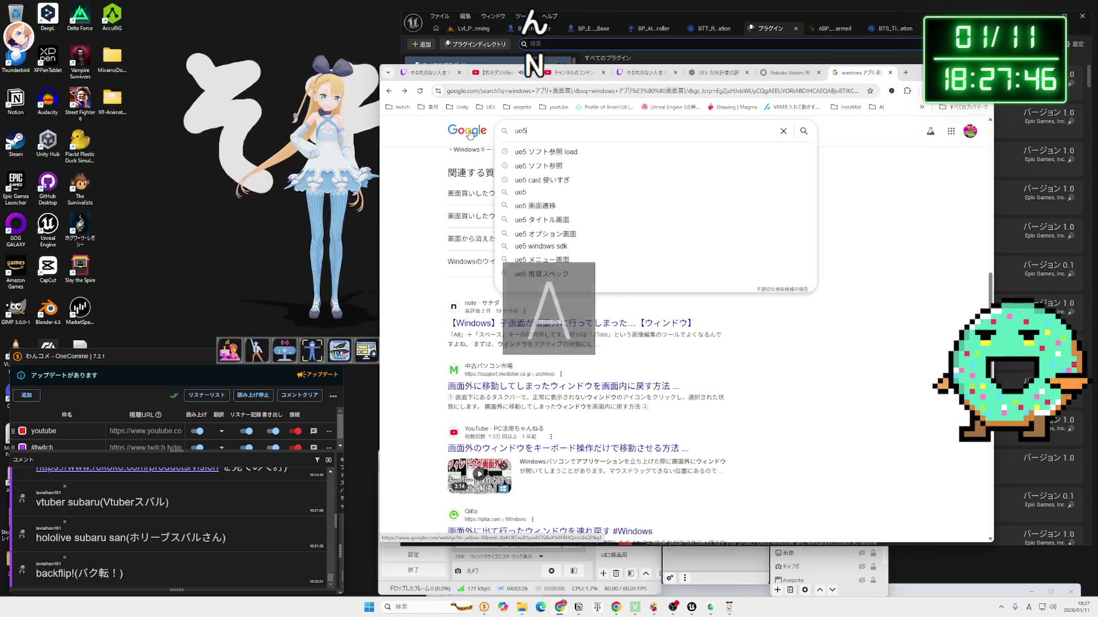
type("vmc")
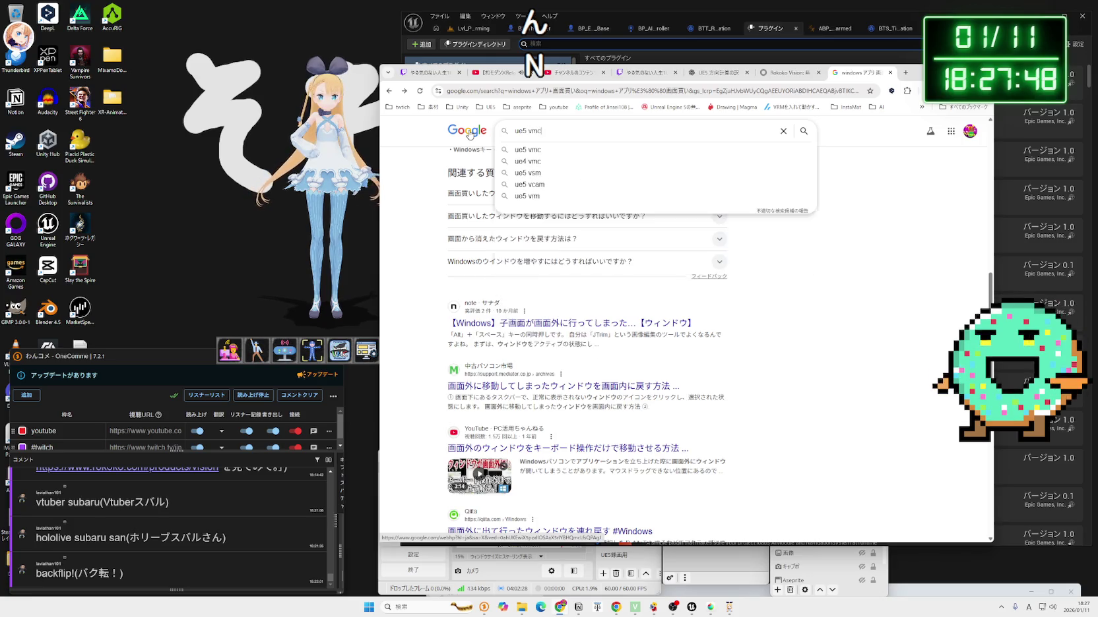
key("Return")
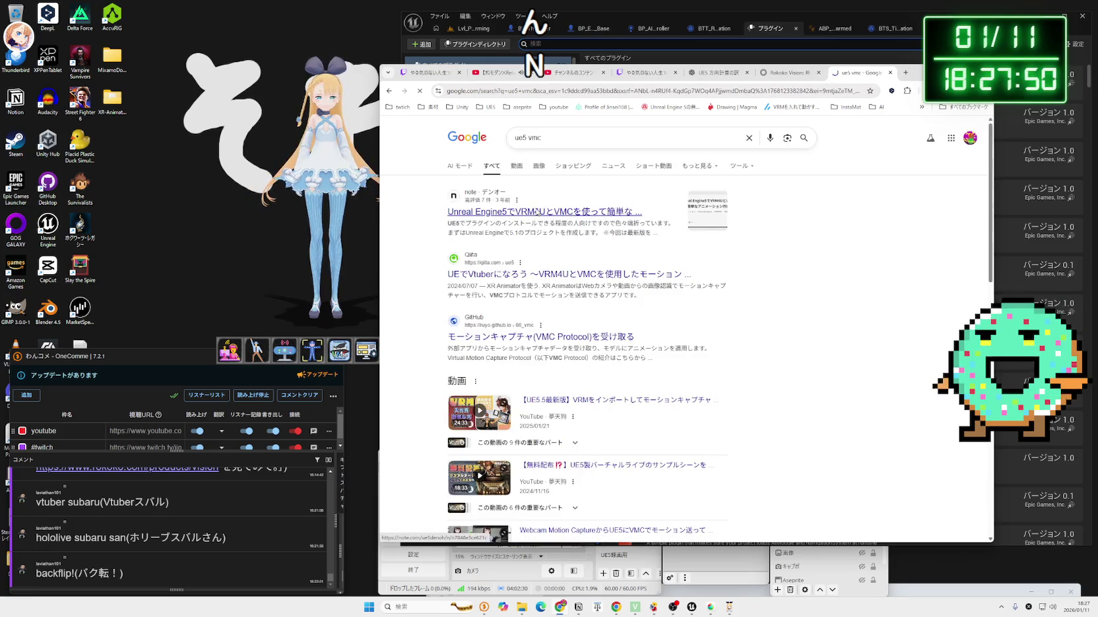
- Open the note.com VRM4U/VMC article and read down to Compatible Skeletons
left_click(535, 211)
scroll(630, 283, "down", 6)
scroll(629, 273, "down", 9)
scroll(627, 270, "down", 10)
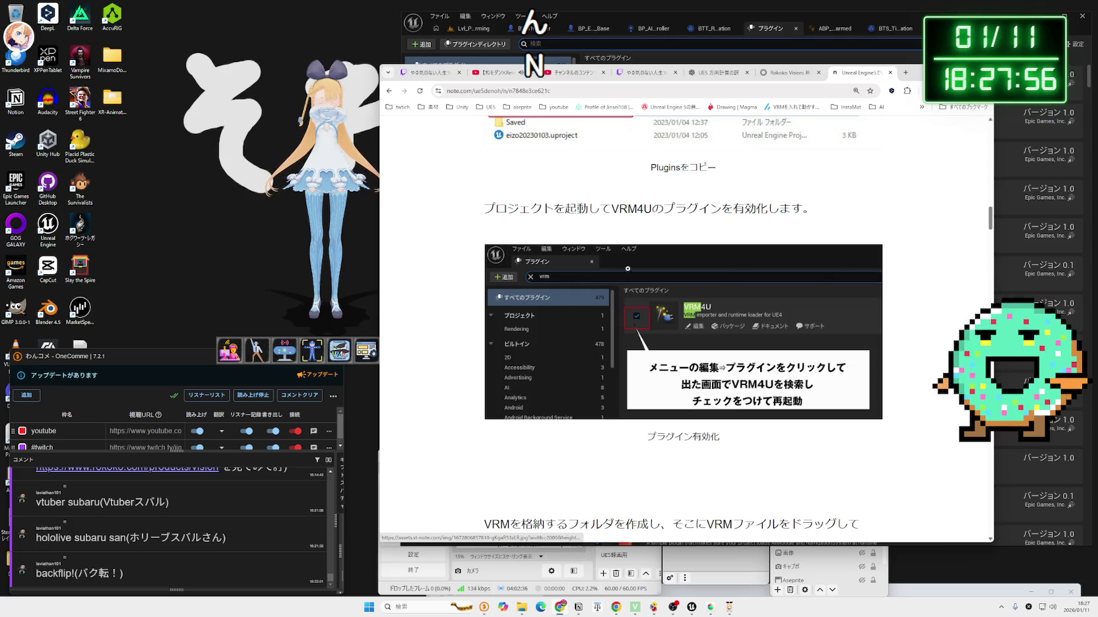
scroll(628, 269, "down", 8)
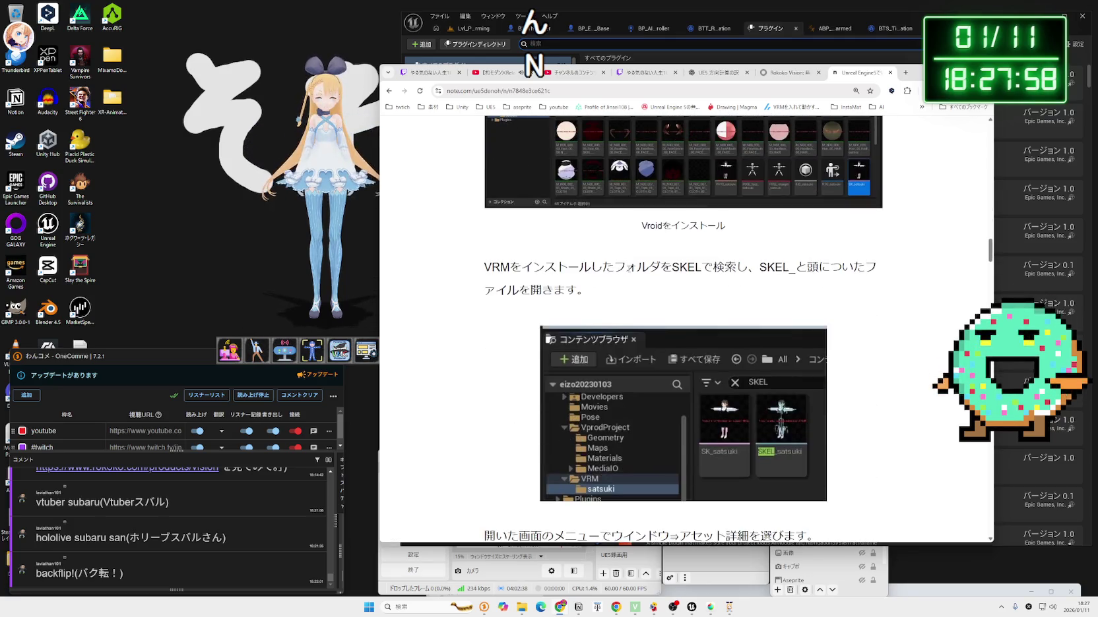
scroll(632, 273, "down", 10)
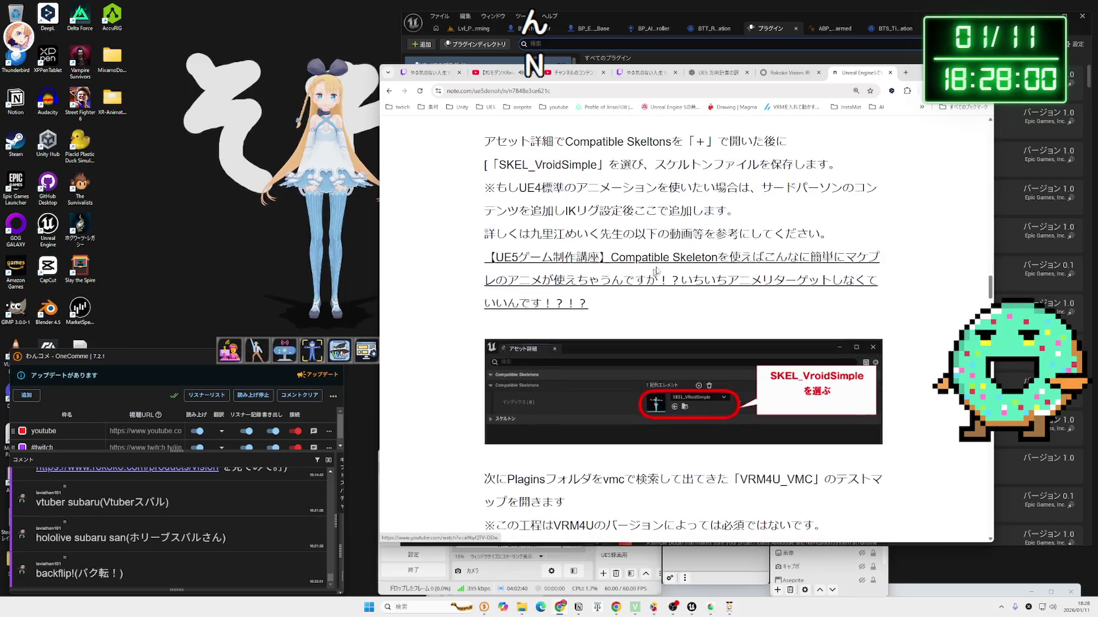
- Filter Unreal's plugin list for 'vrm', then return to the article and UE5_Folder window
left_click(776, 44)
type("vrm")
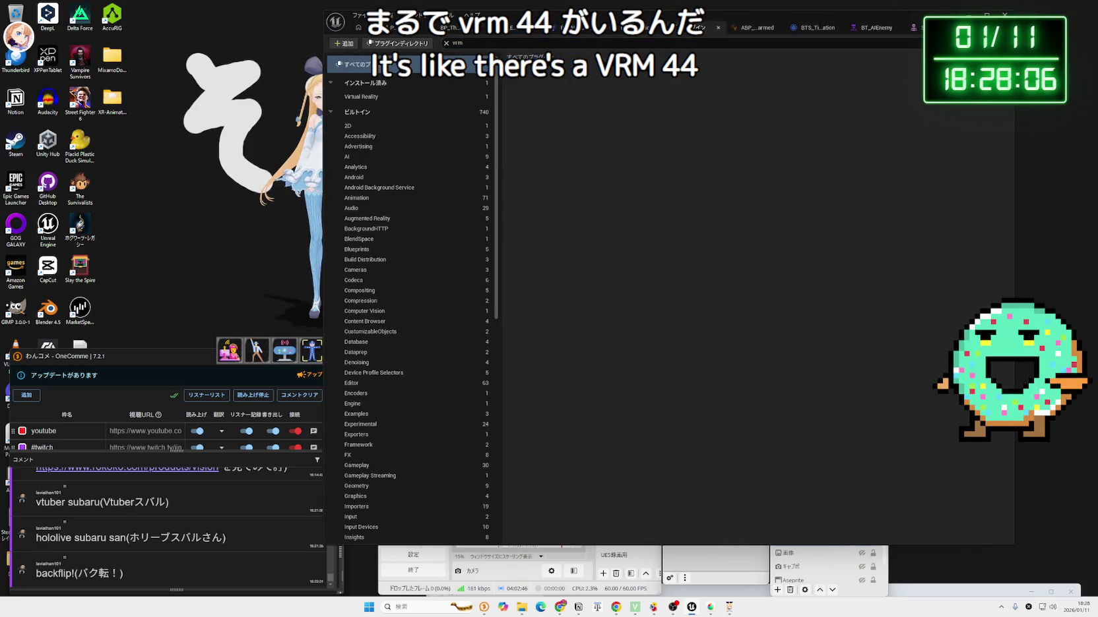
key("alt+Tab")
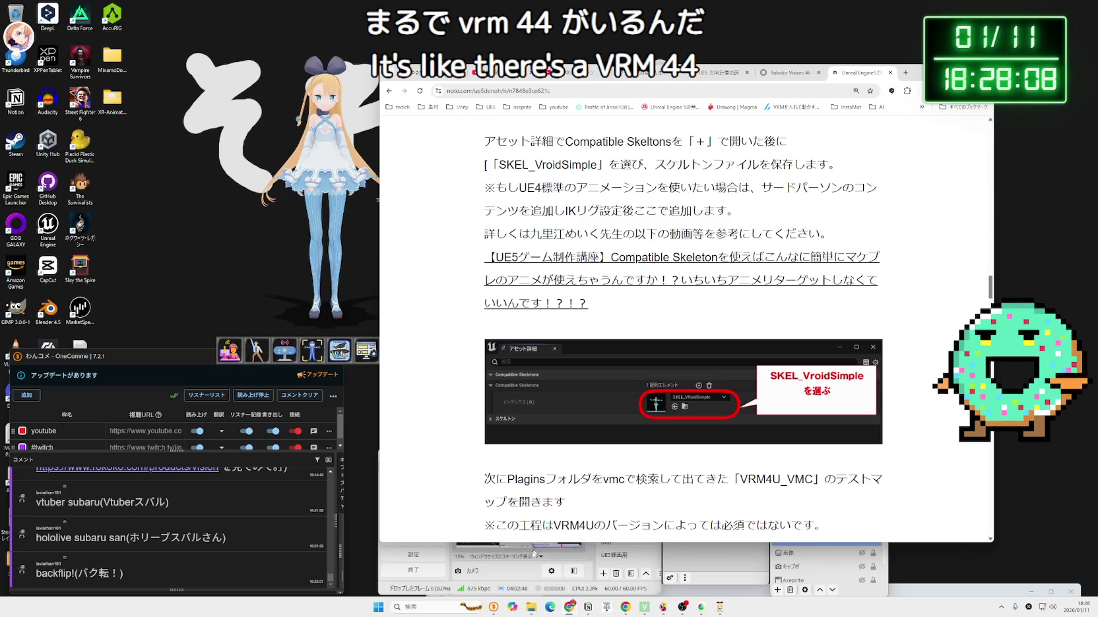
left_click(531, 607)
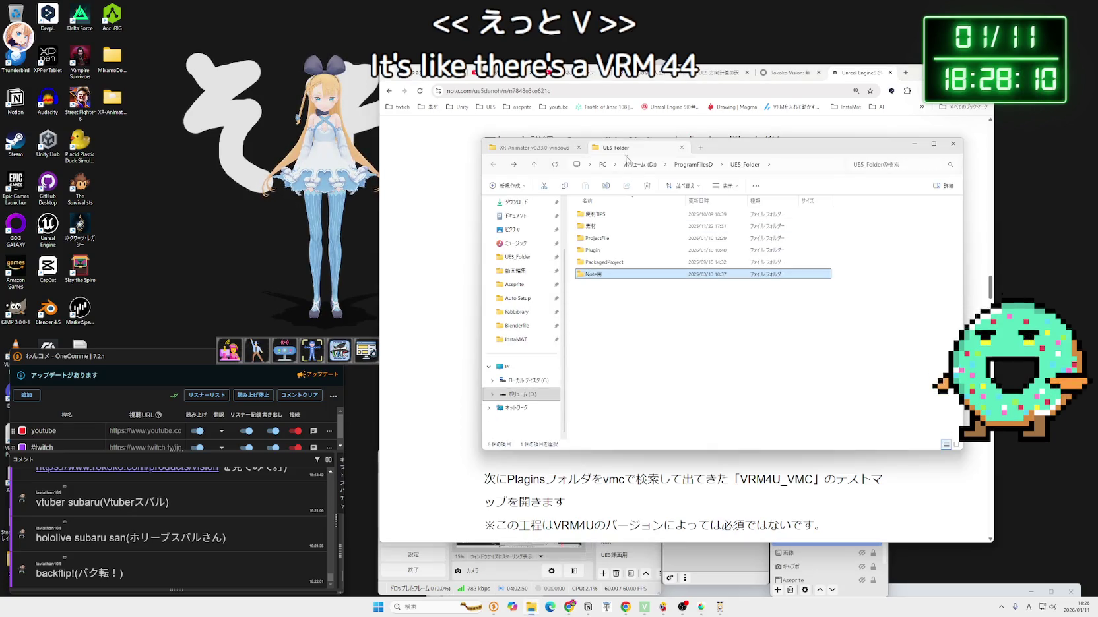
- Cut the VRM4U_5_7_20251113 folder from the Plugin folder
double_click(602, 250)
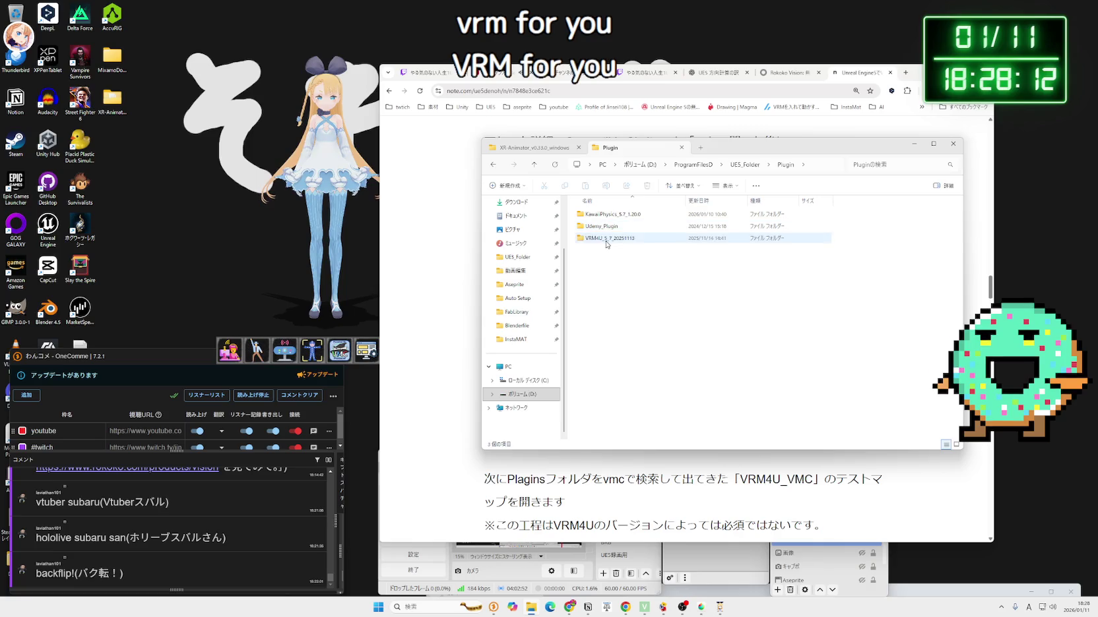
left_click(607, 239)
right_click(606, 243)
left_click(628, 263)
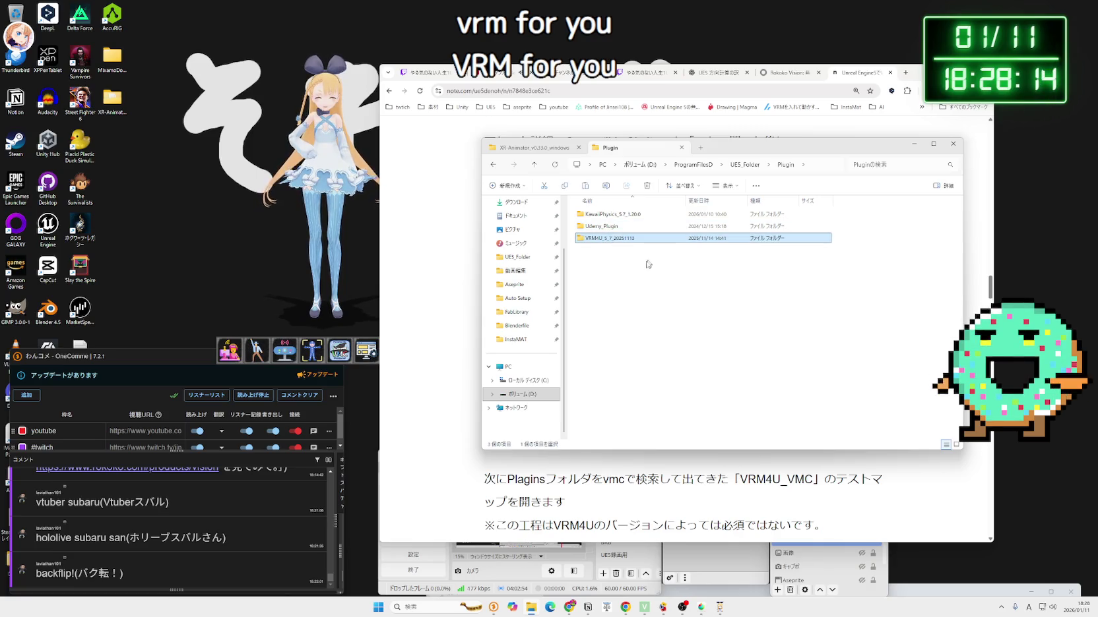
- Create a new folder inside ProjectFile\PhysicsBoxing\PhysicsBoxing
key("alt+Left")
double_click(613, 262)
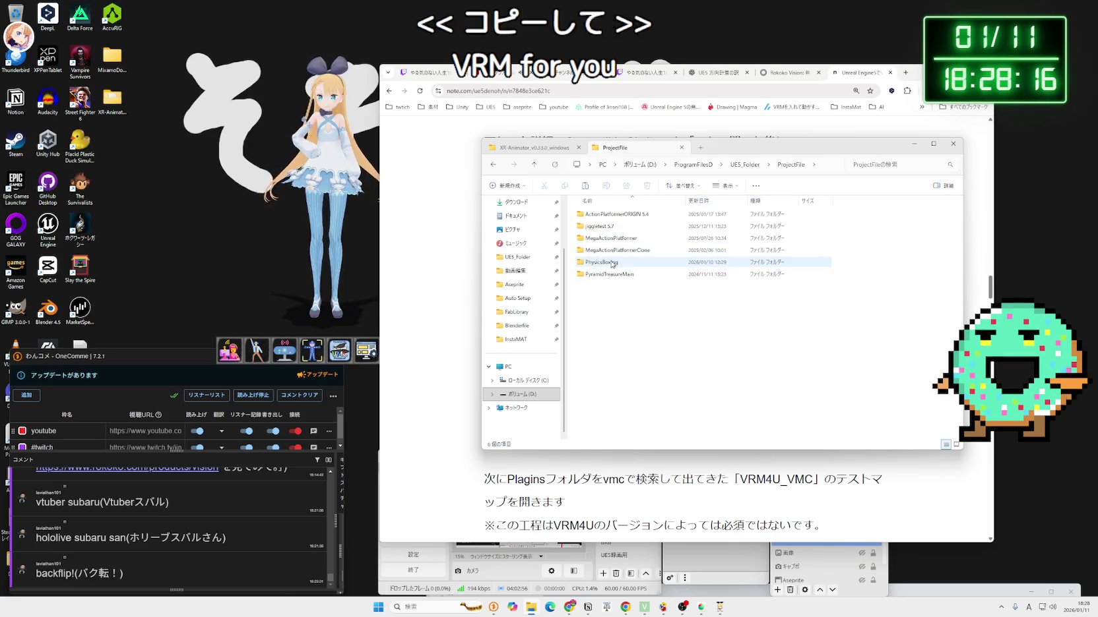
left_click(613, 262)
double_click(612, 263)
double_click(612, 214)
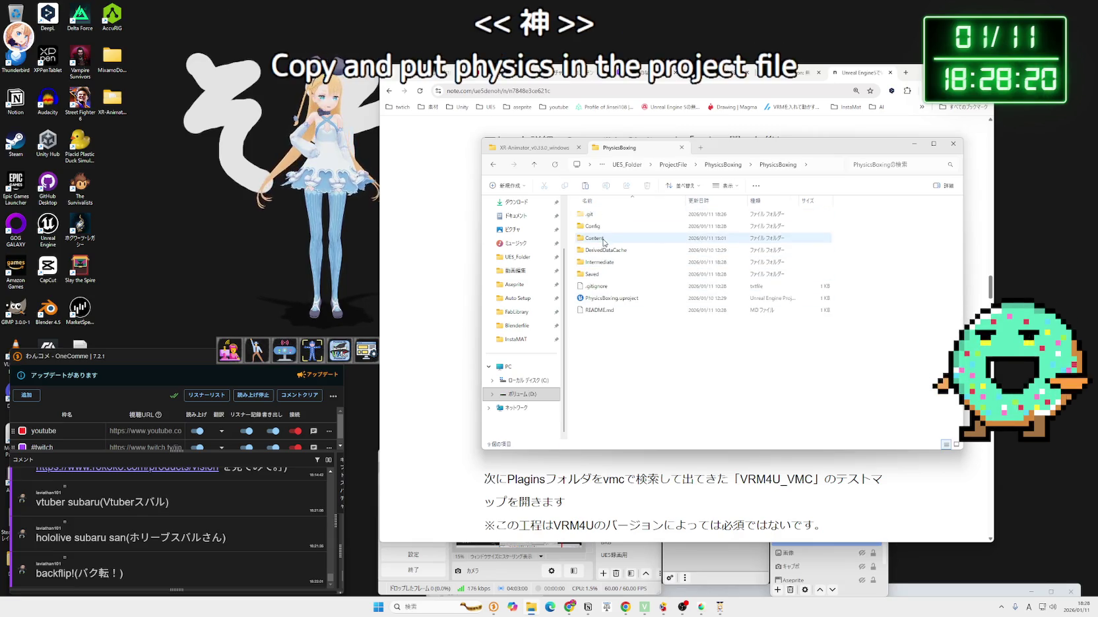
right_click(628, 347)
mouse_move(659, 425)
left_click(781, 426)
type("Plug")
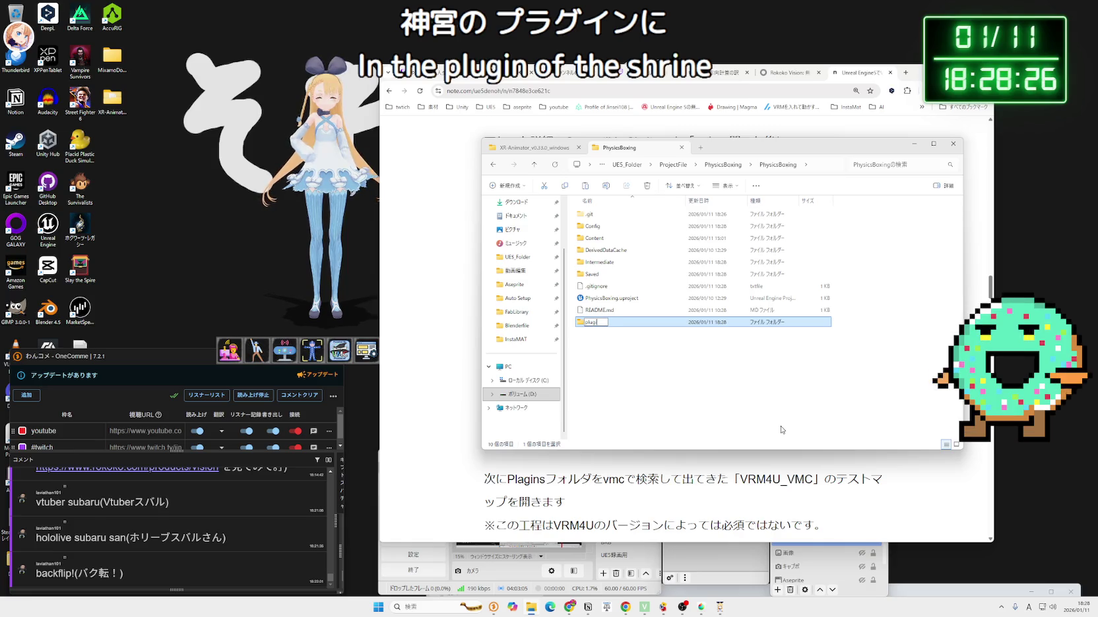
type("ins")
key("Return")
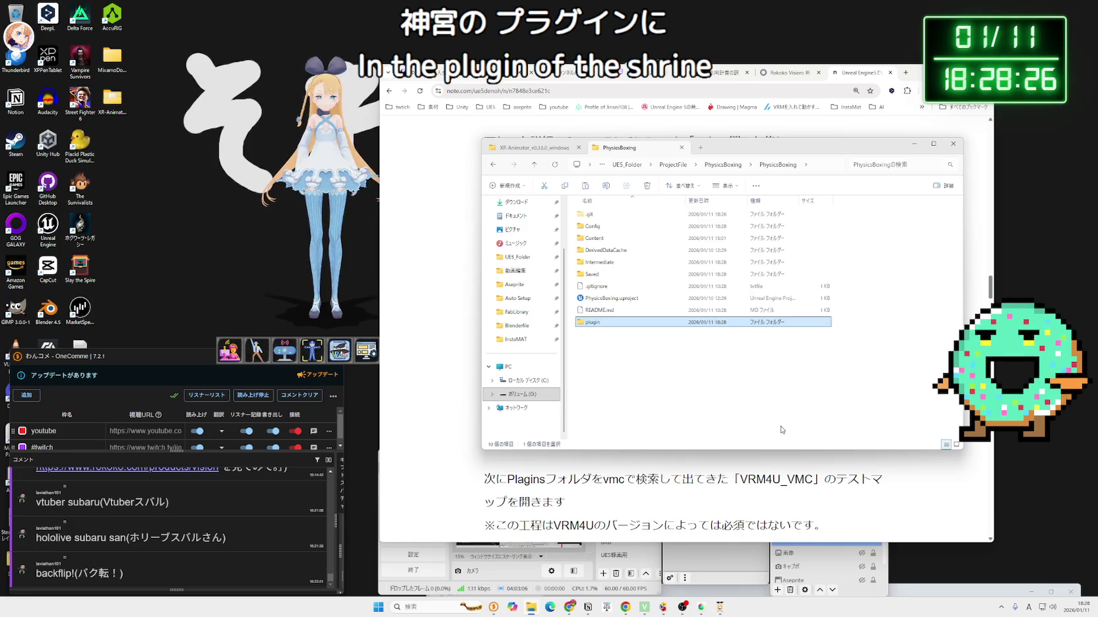
- Glance at MegaActionPlatformer, then finalize the PhysicsBoxing folder's name as Plugins
key("BackSpace")
key("BackSpace")
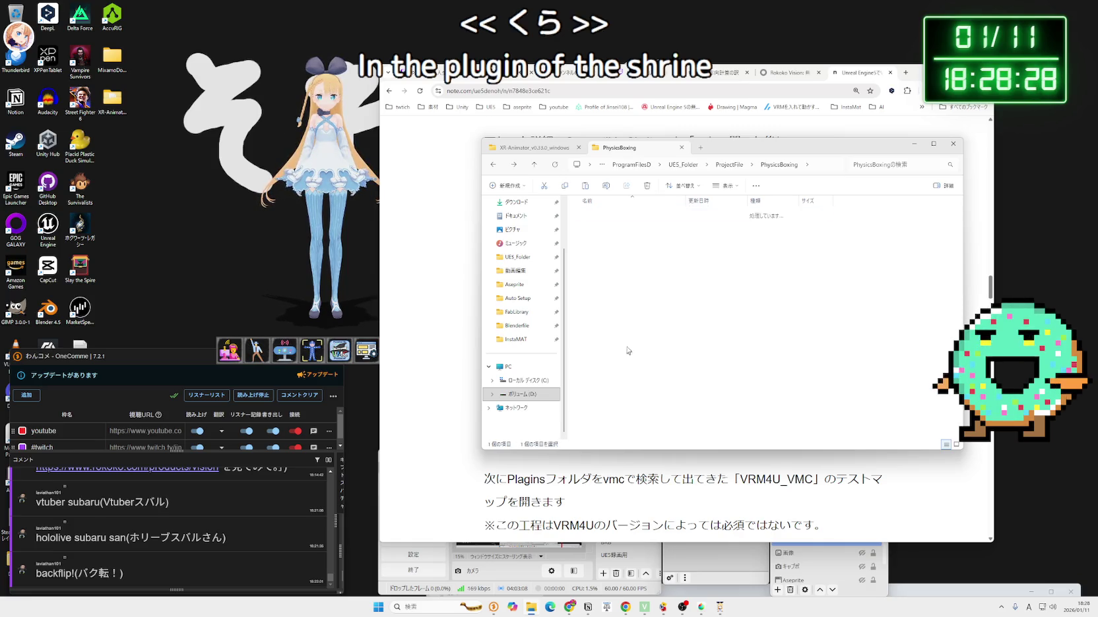
double_click(610, 238)
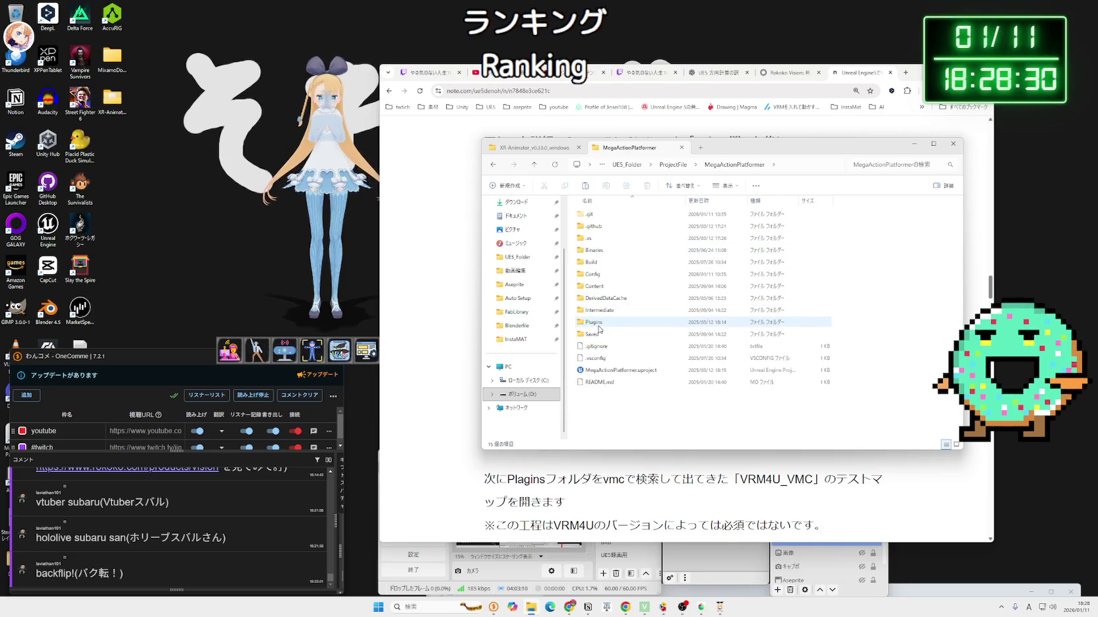
key("BackSpace")
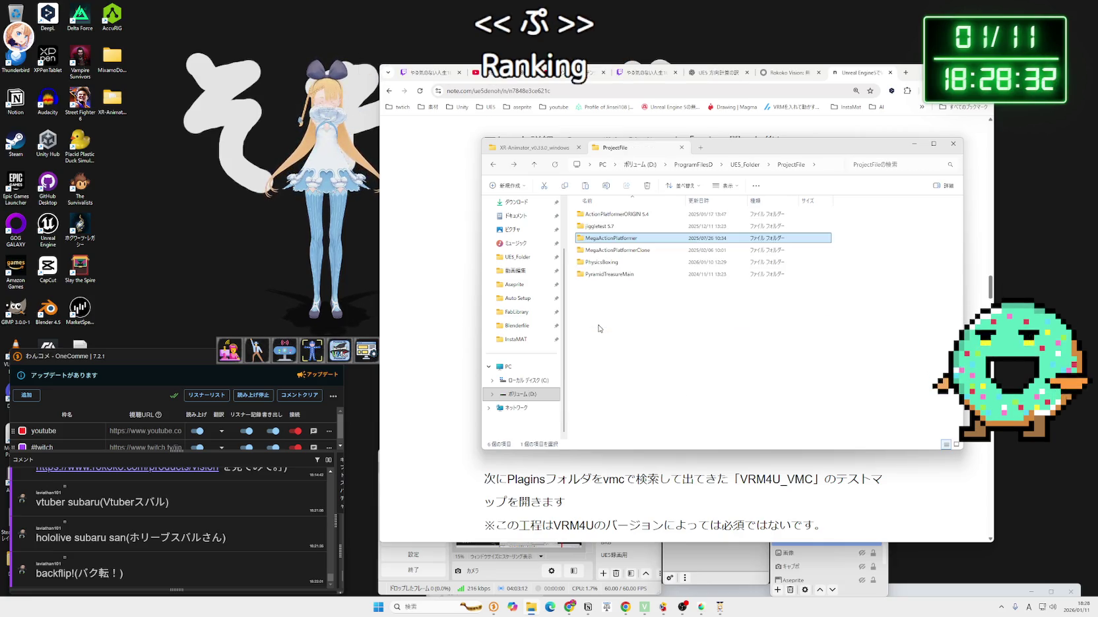
double_click(607, 262)
double_click(601, 215)
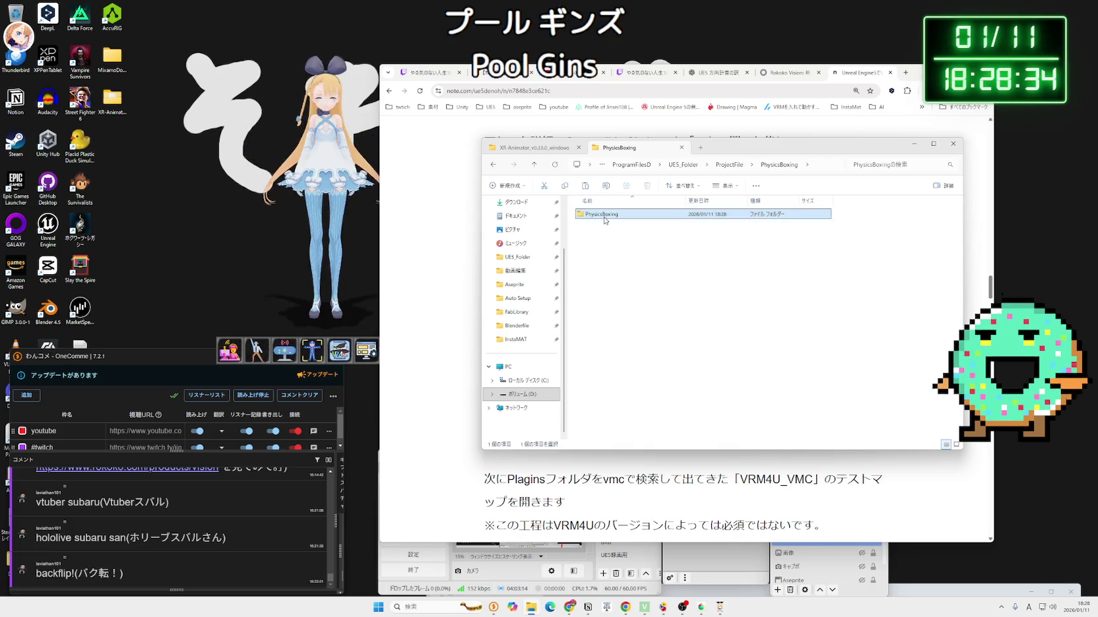
left_click(597, 273)
type("Plugins")
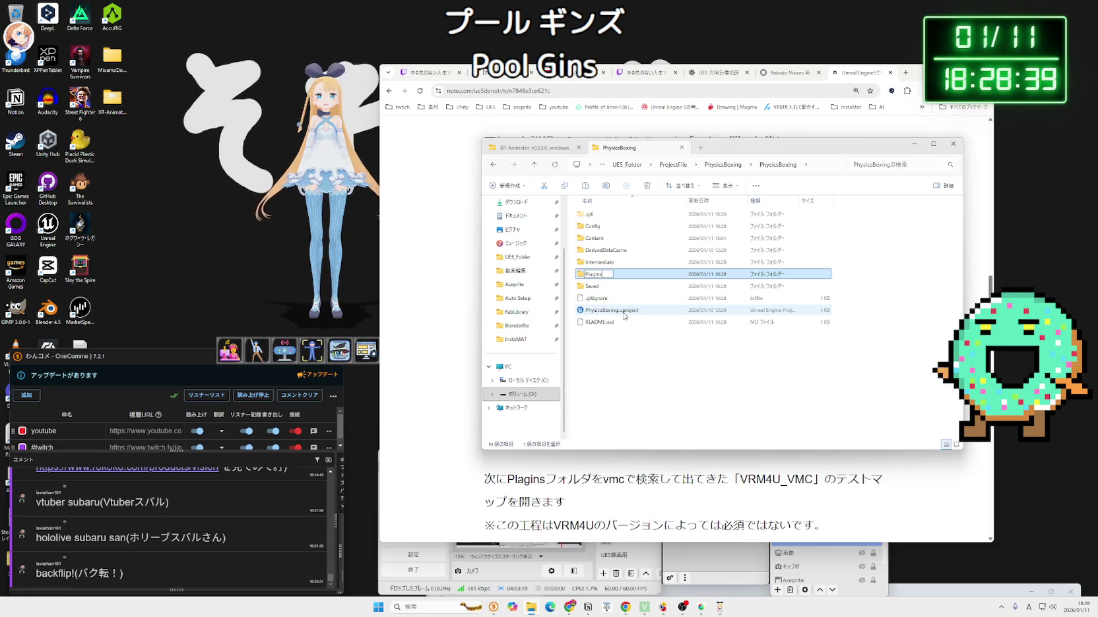
key("Return")
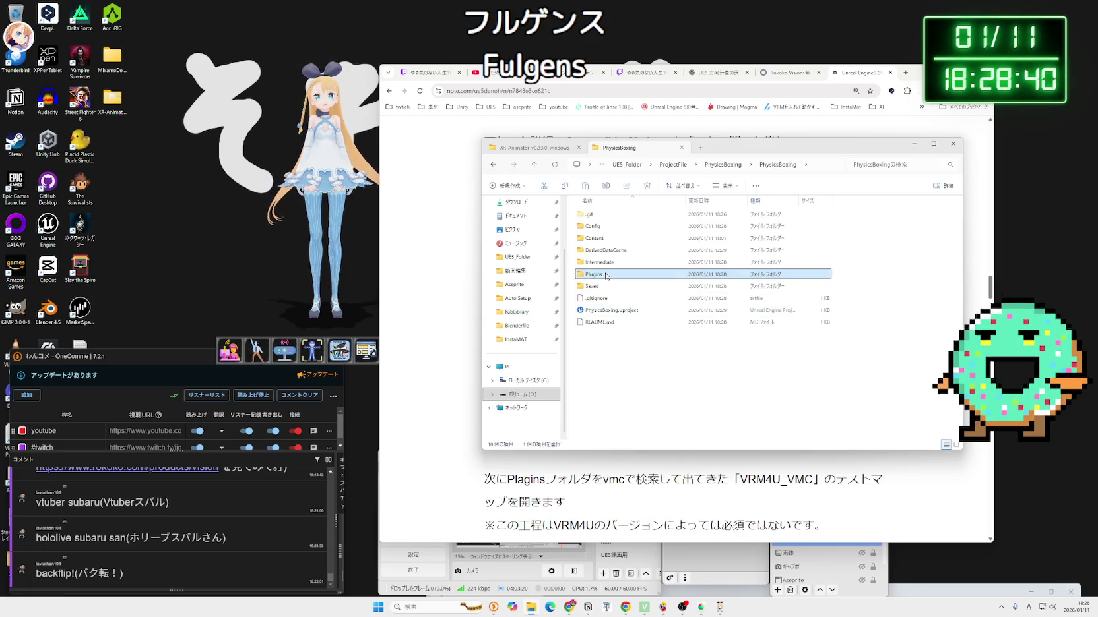
- Paste the VRM4U folder into Plugins and close File Explorer
double_click(607, 274)
right_click(609, 283)
left_click(622, 297)
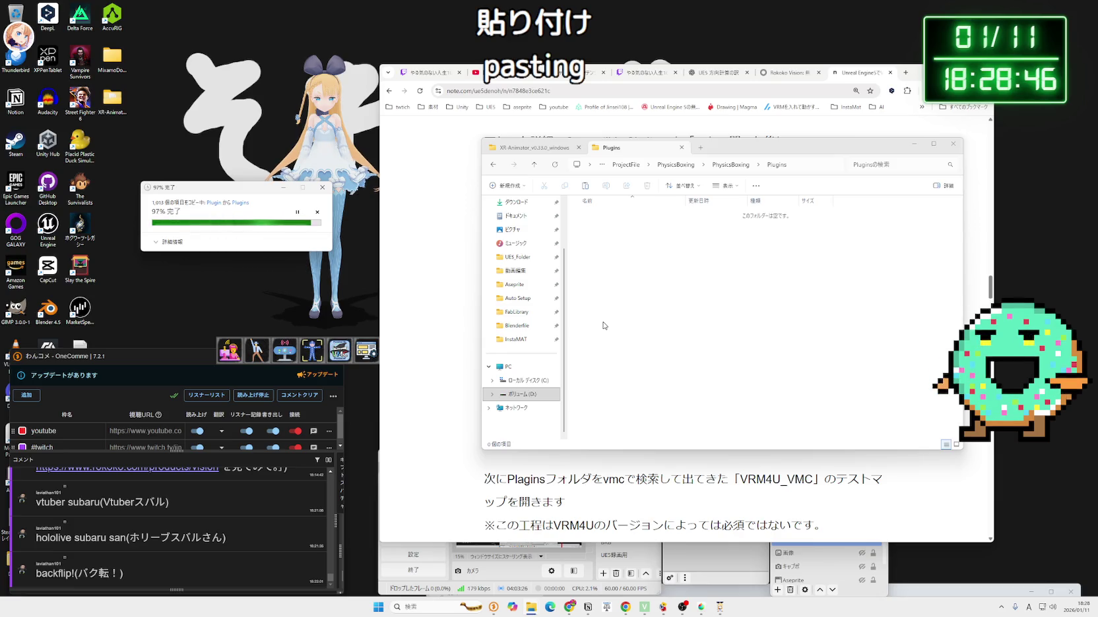
left_click(682, 148)
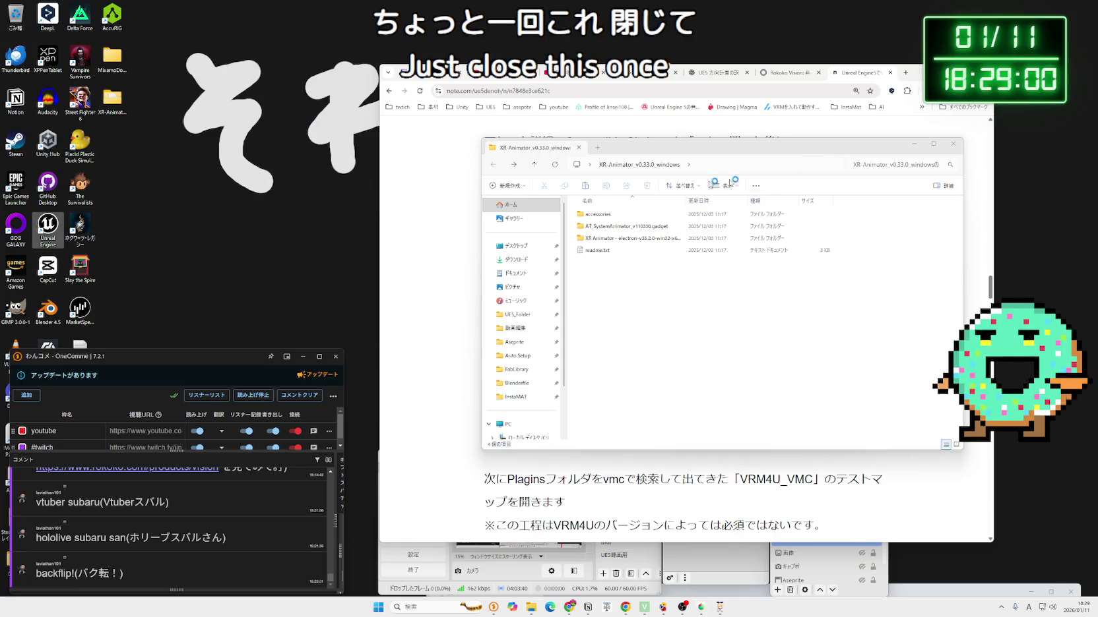
left_click(953, 144)
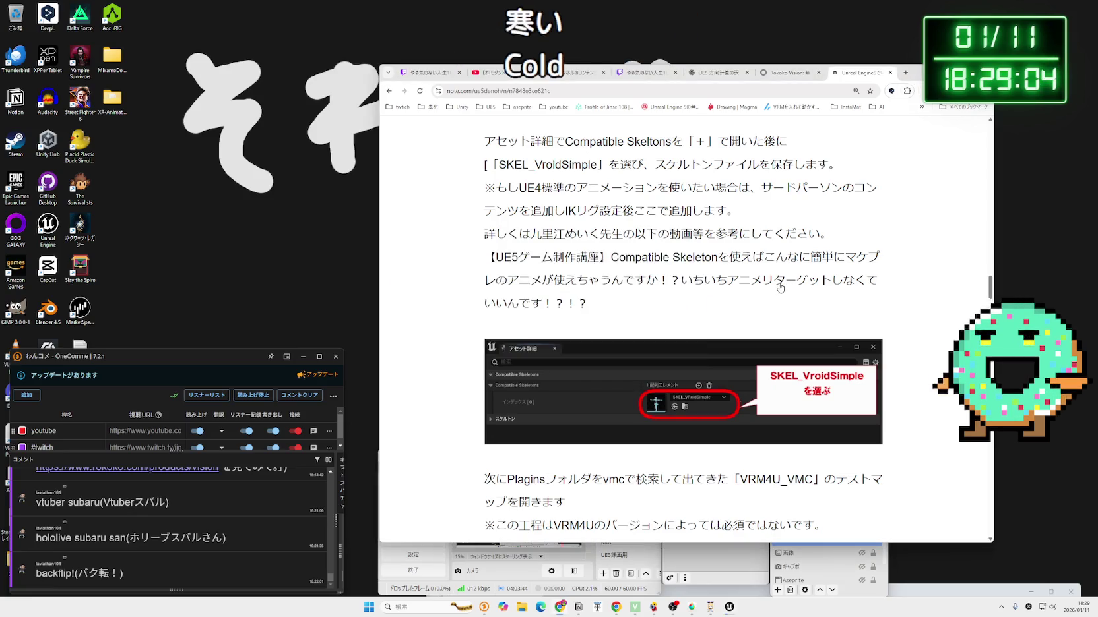
- Open the jiggletest project from the Epic launcher's マイプロジェクト list
scroll(780, 288, "down", 5)
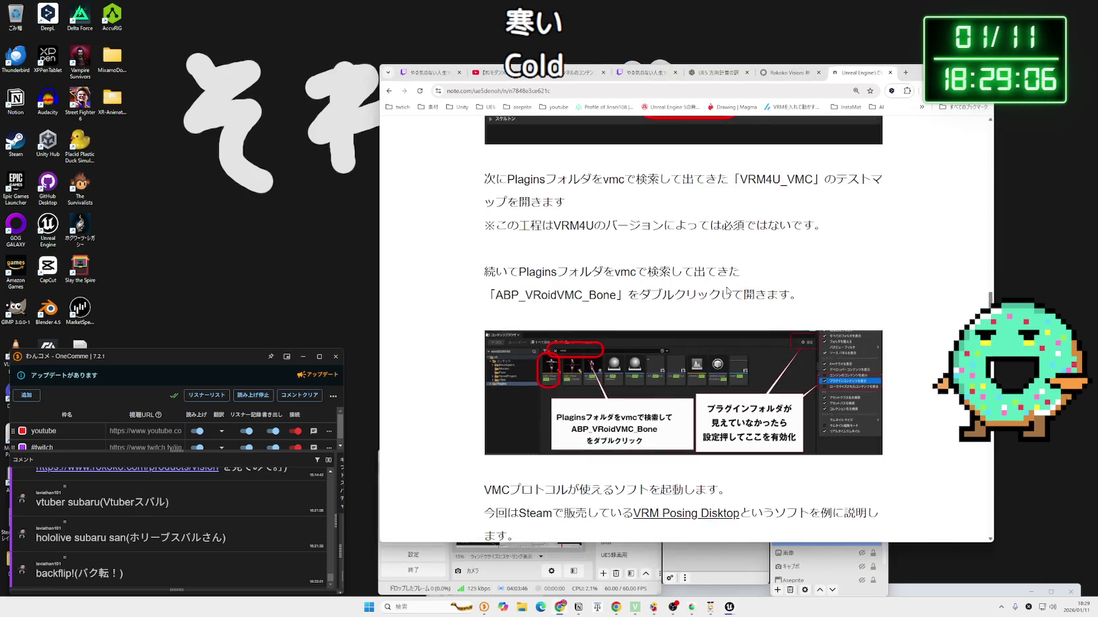
scroll(726, 291, "up", 6)
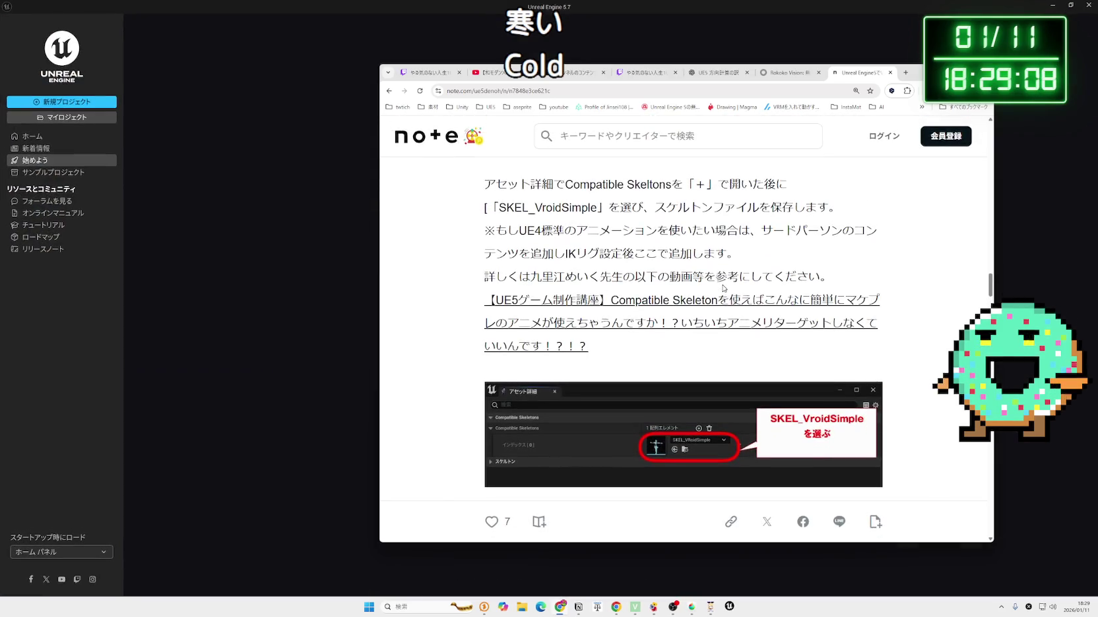
scroll(724, 288, "down", 5)
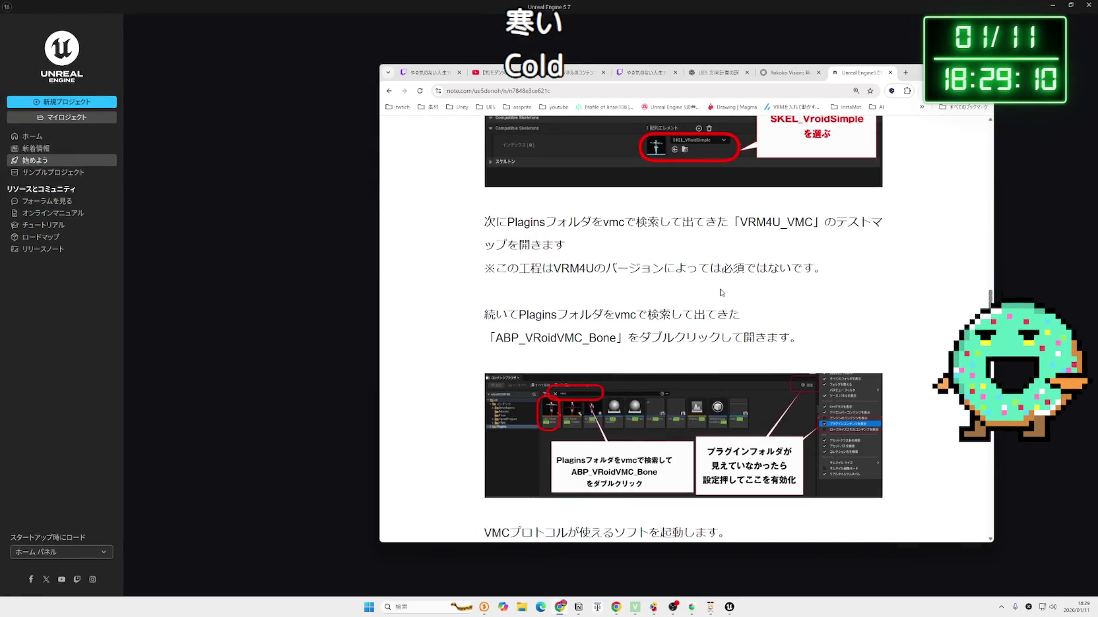
scroll(721, 293, "up", 1)
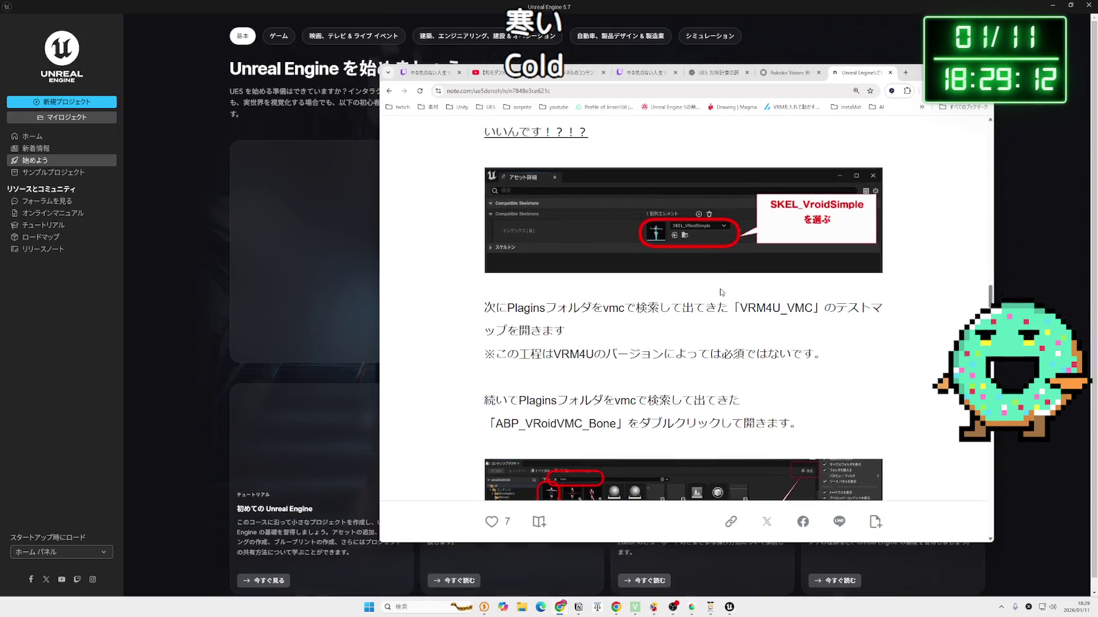
left_click(65, 131)
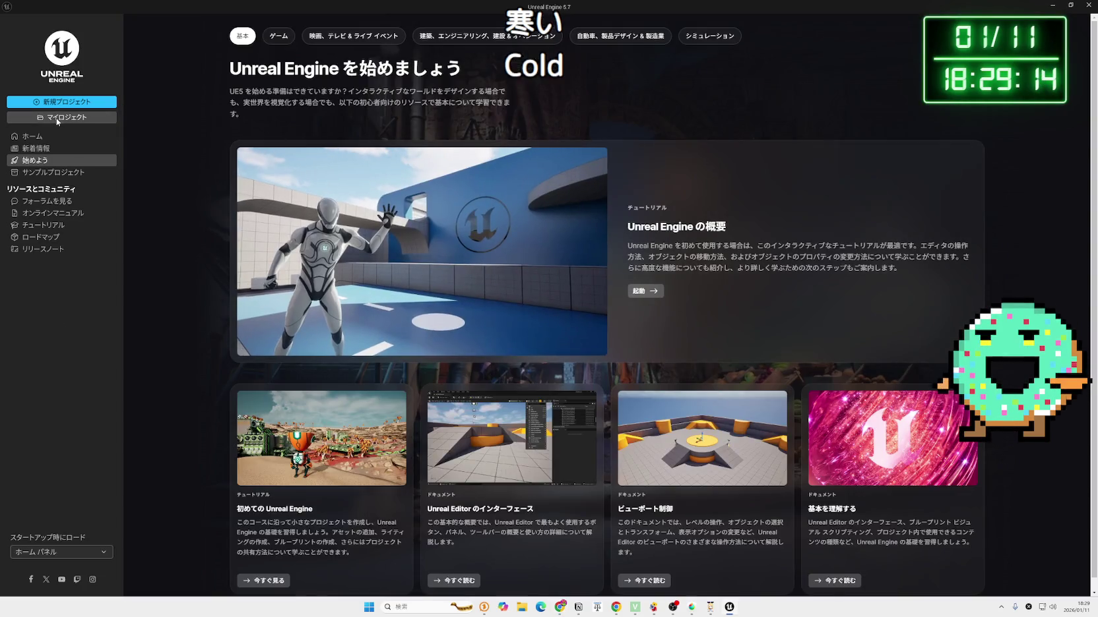
left_click(58, 117)
left_click(420, 178)
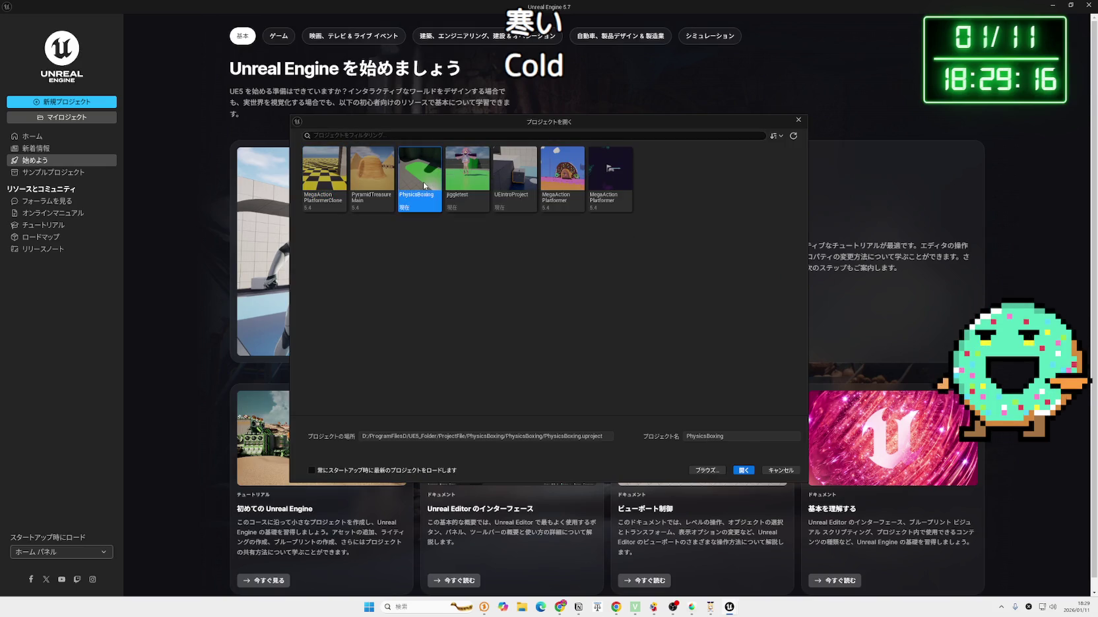
left_click(464, 200)
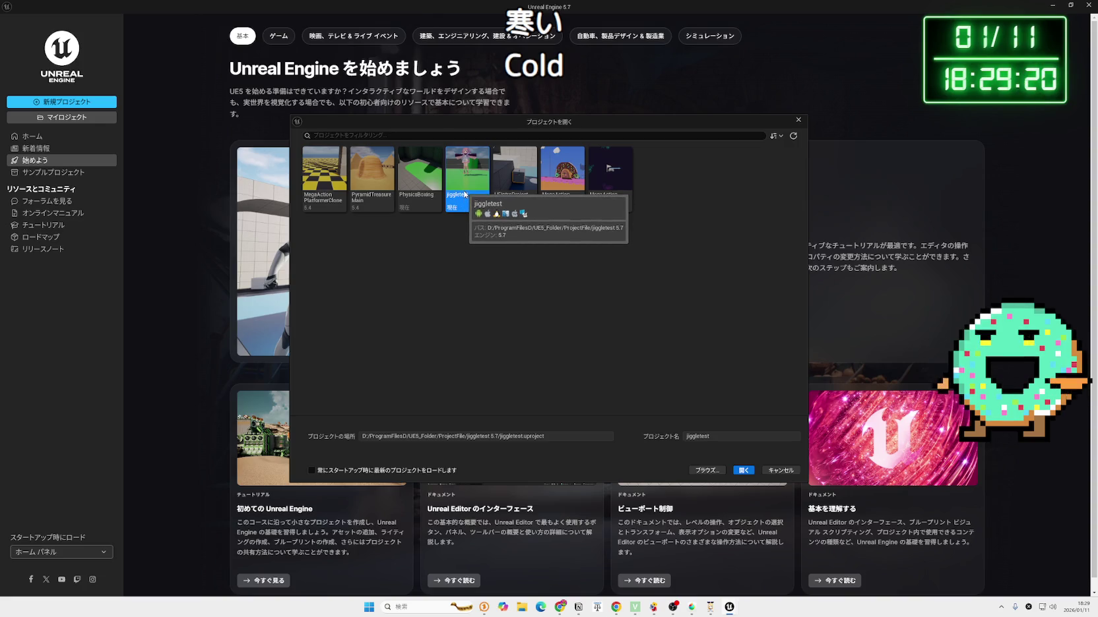
double_click(464, 194)
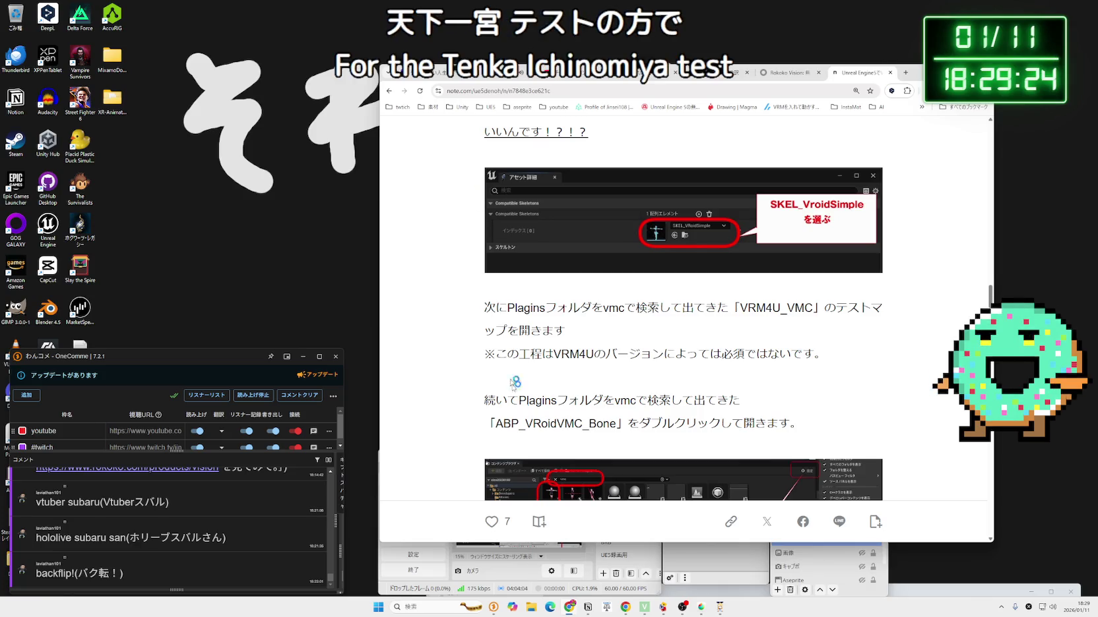
- Navigate to D:\ProgramFilesD\UE5_Folder\ProjectFile\PhysicsBoxing\PhysicsBoxing in File Explorer
left_click(525, 607)
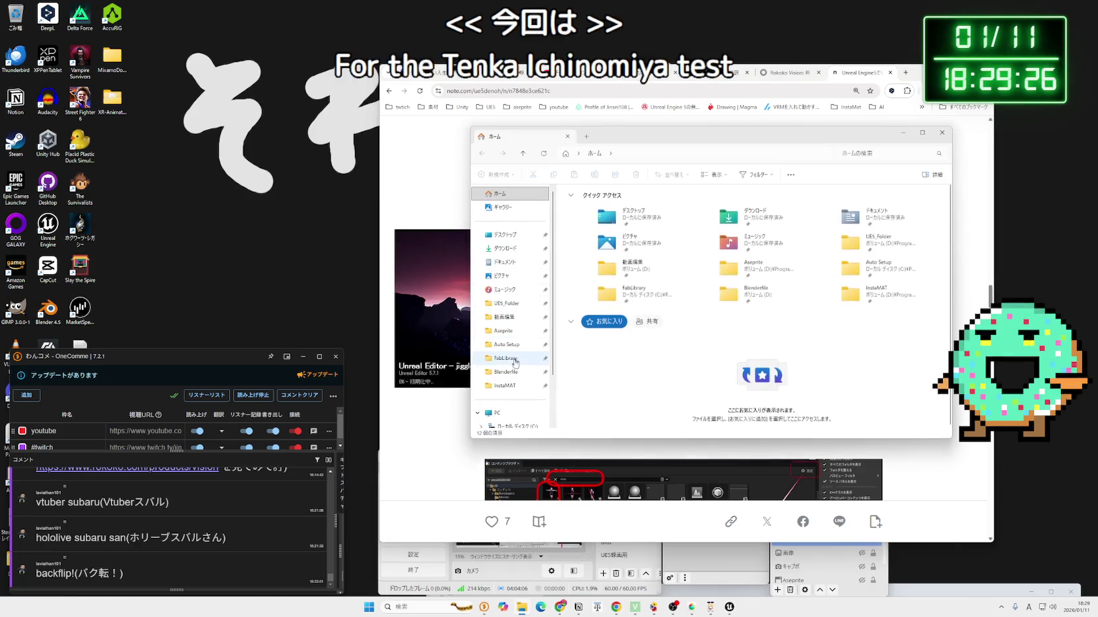
scroll(512, 410, "down", 2)
left_click(504, 385)
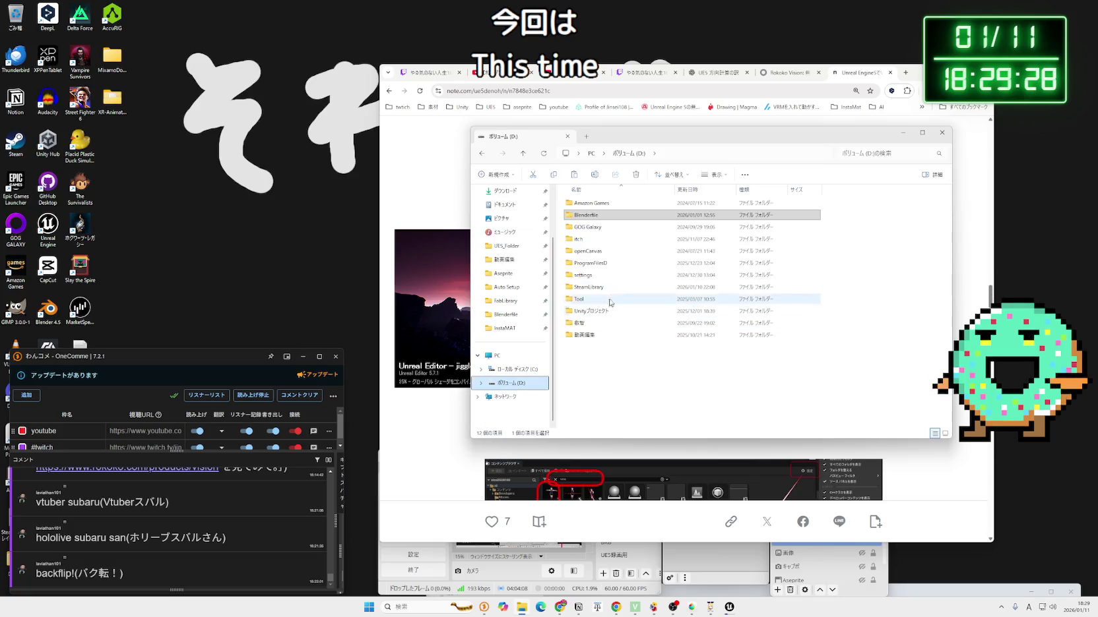
left_click(506, 245)
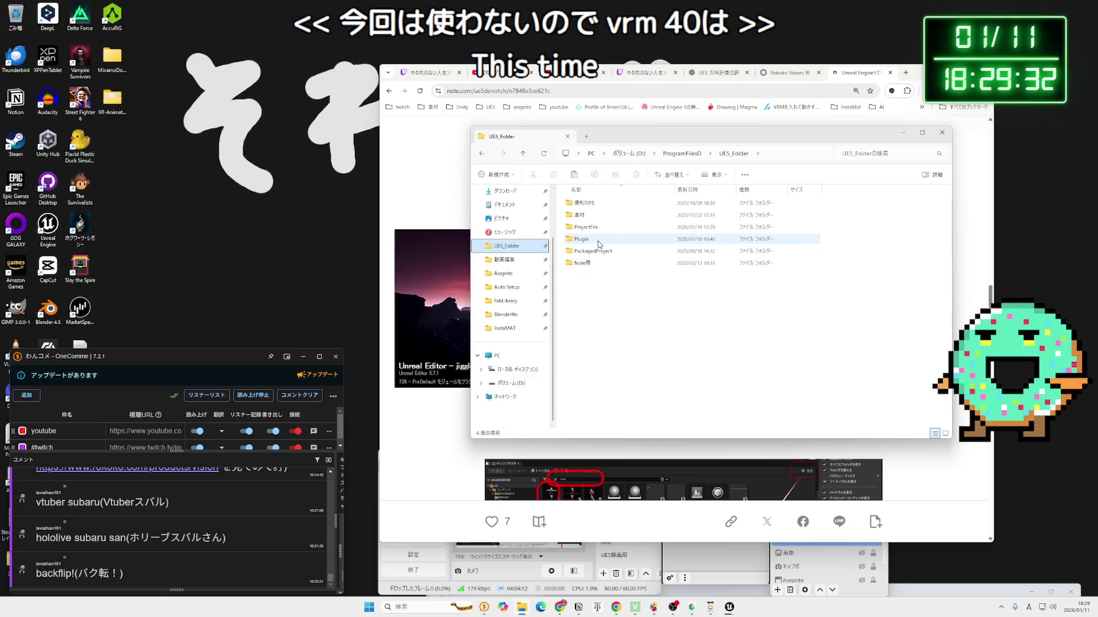
double_click(587, 227)
double_click(603, 251)
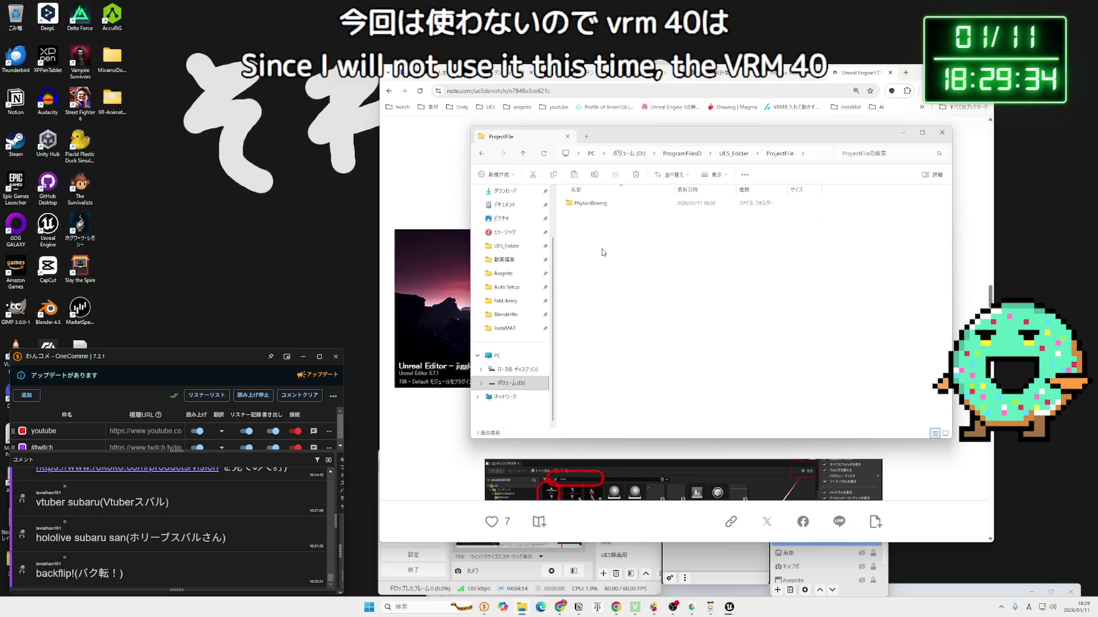
double_click(593, 203)
- Delete the Plugins folder, close Explorer, and open the Recycle Bin
right_click(596, 268)
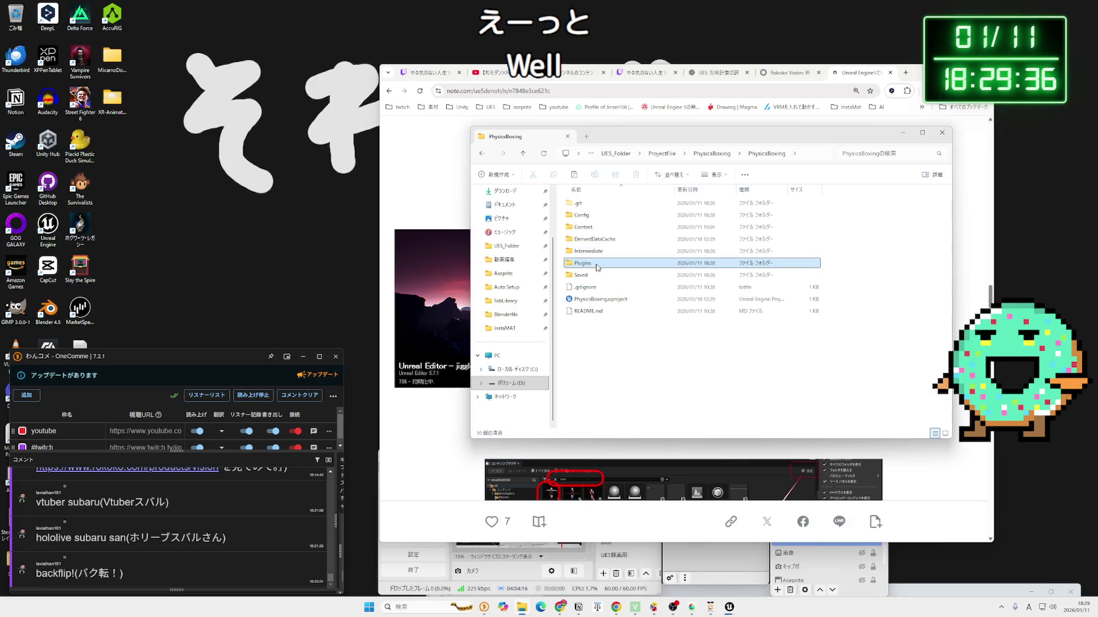
left_click(722, 280)
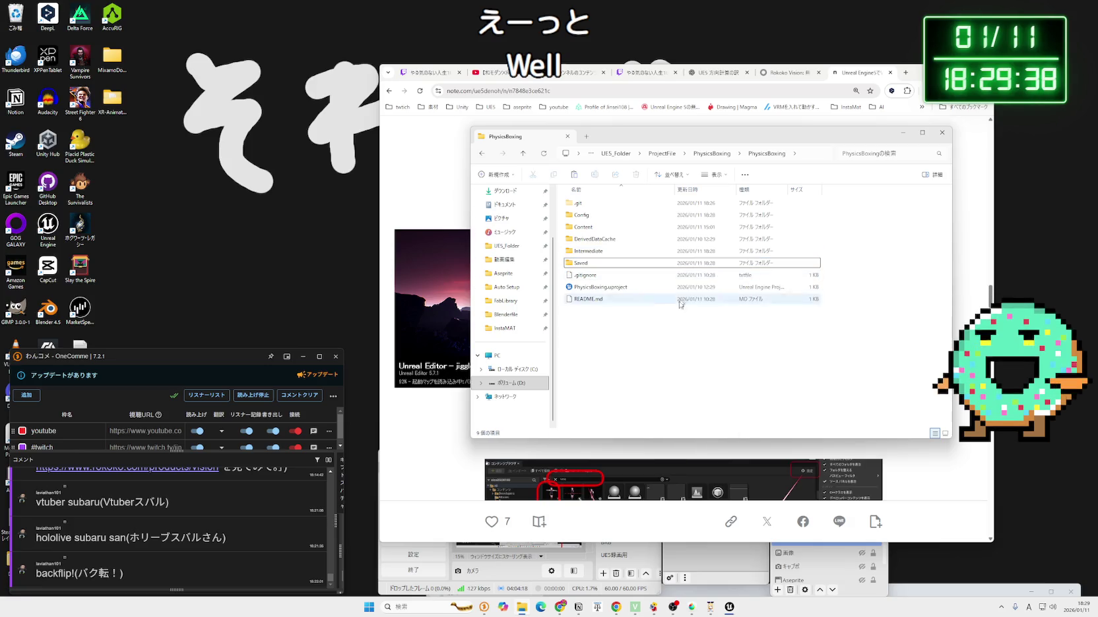
key("BackSpace")
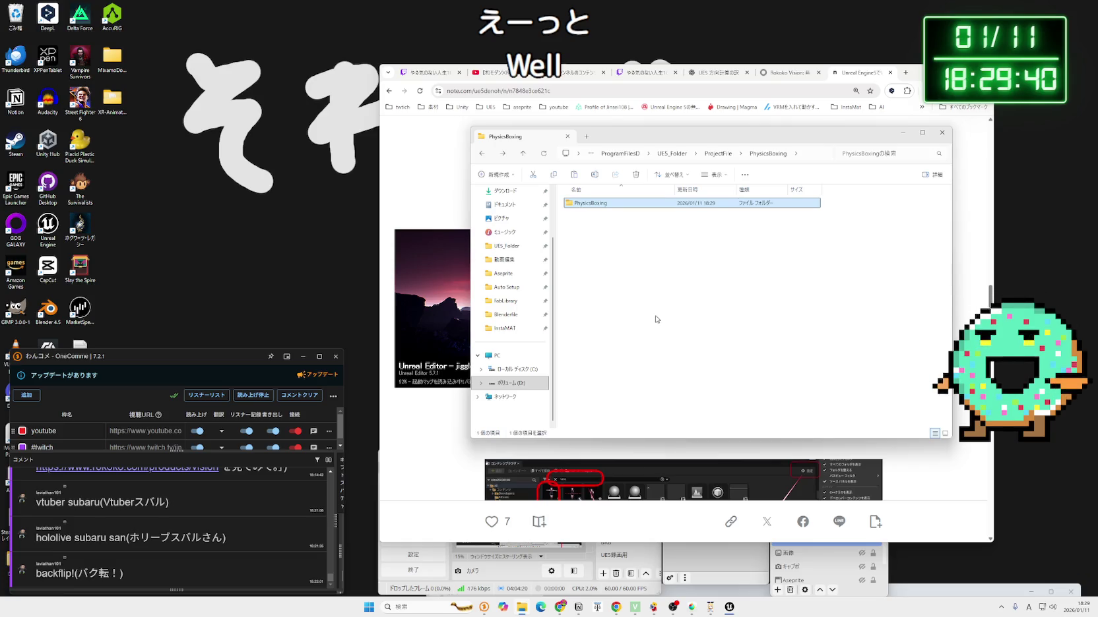
key("BackSpace")
left_click(950, 134)
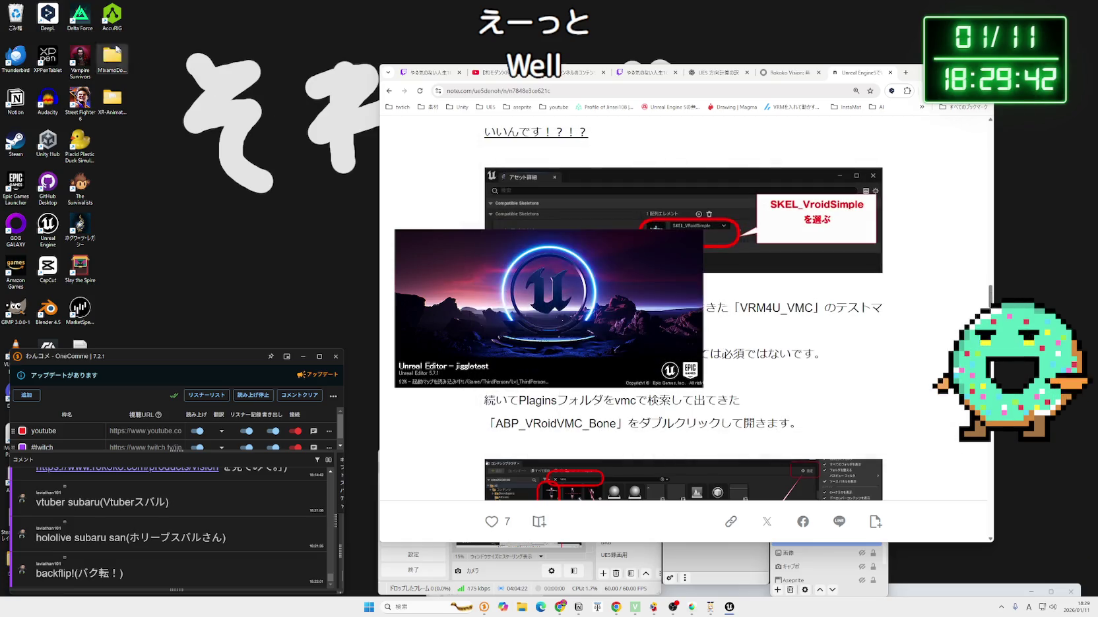
double_click(15, 15)
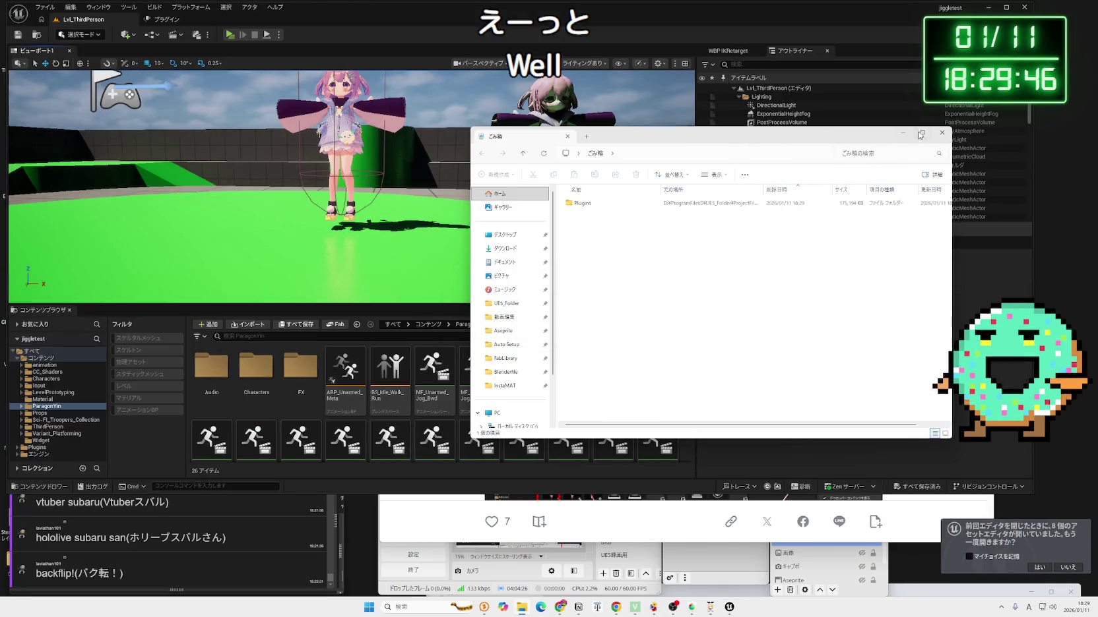
- Search 'vr' in jiggletest's Plugins tab to confirm VRM4U is checked, then close the tab
left_click(942, 133)
left_click(170, 21)
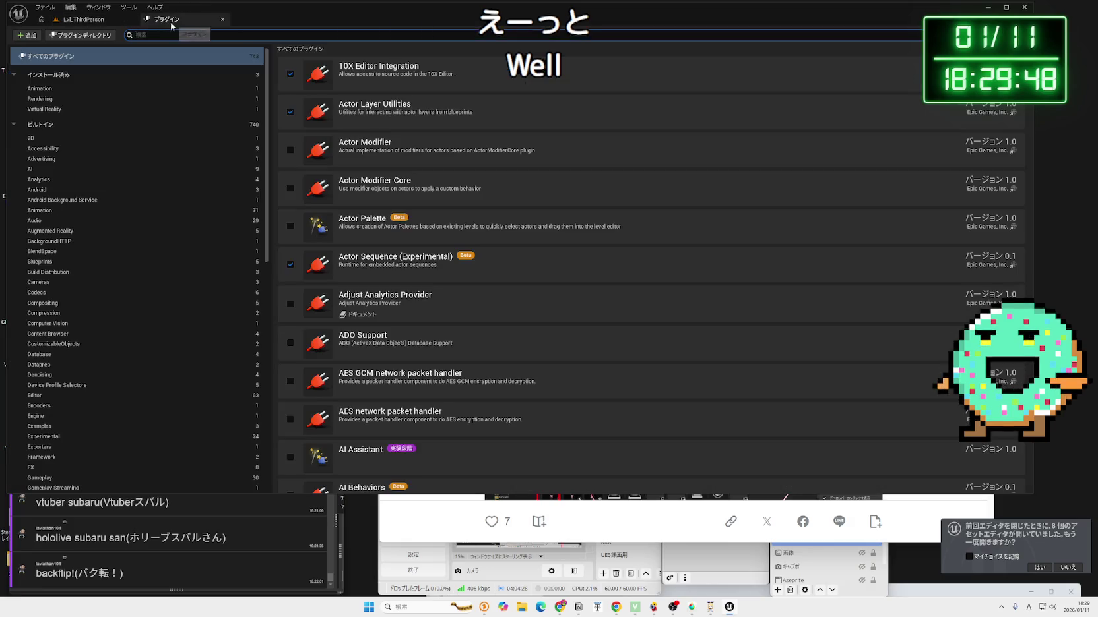
left_click(322, 48)
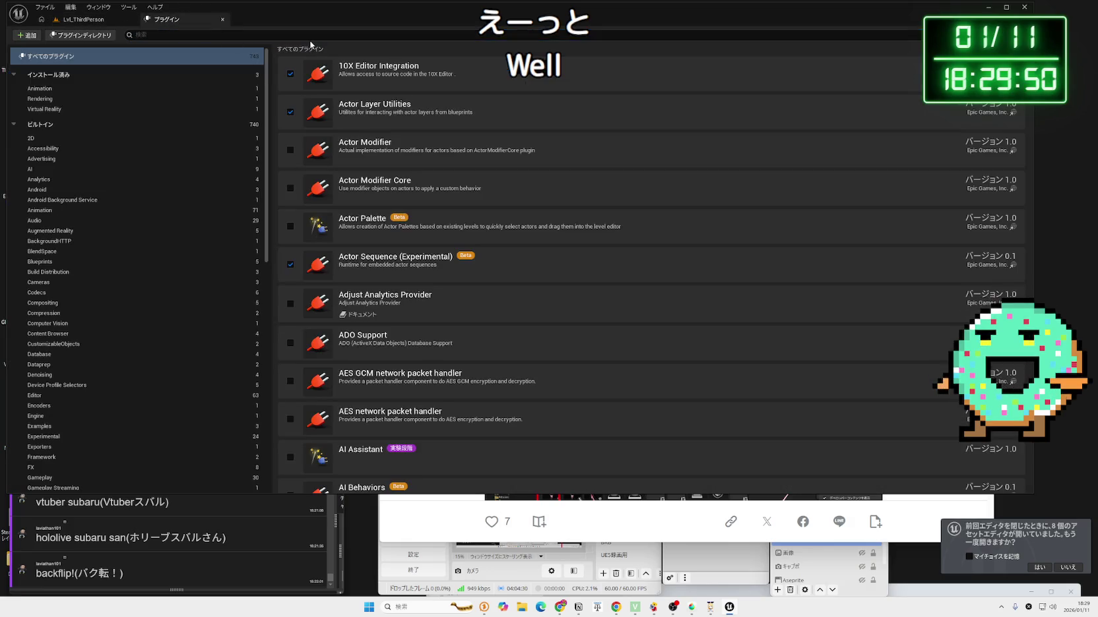
type("vr")
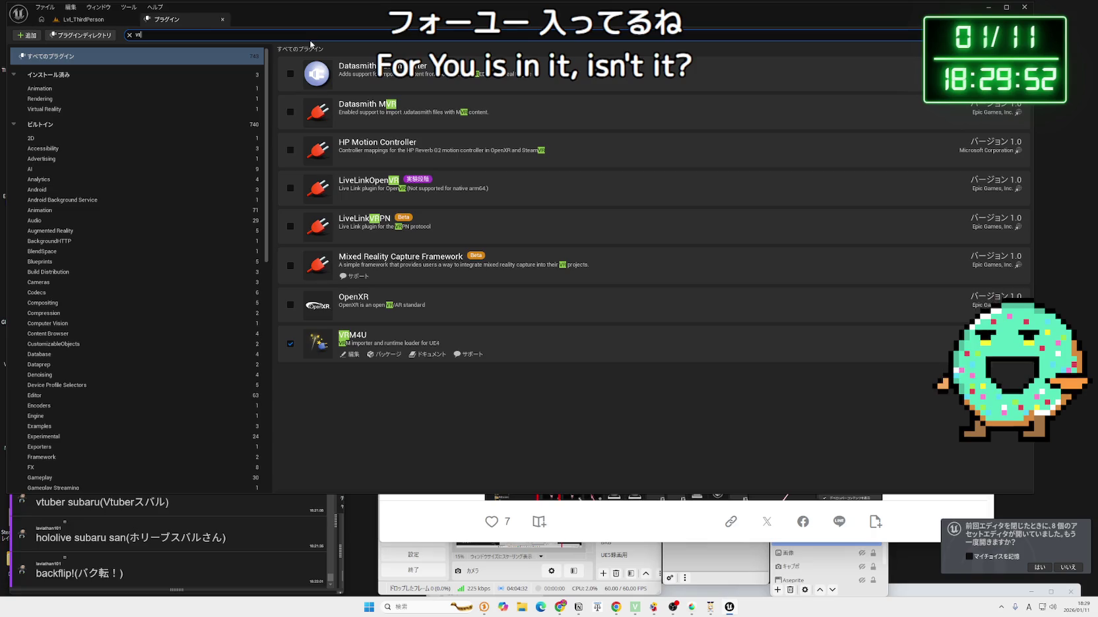
left_click(221, 19)
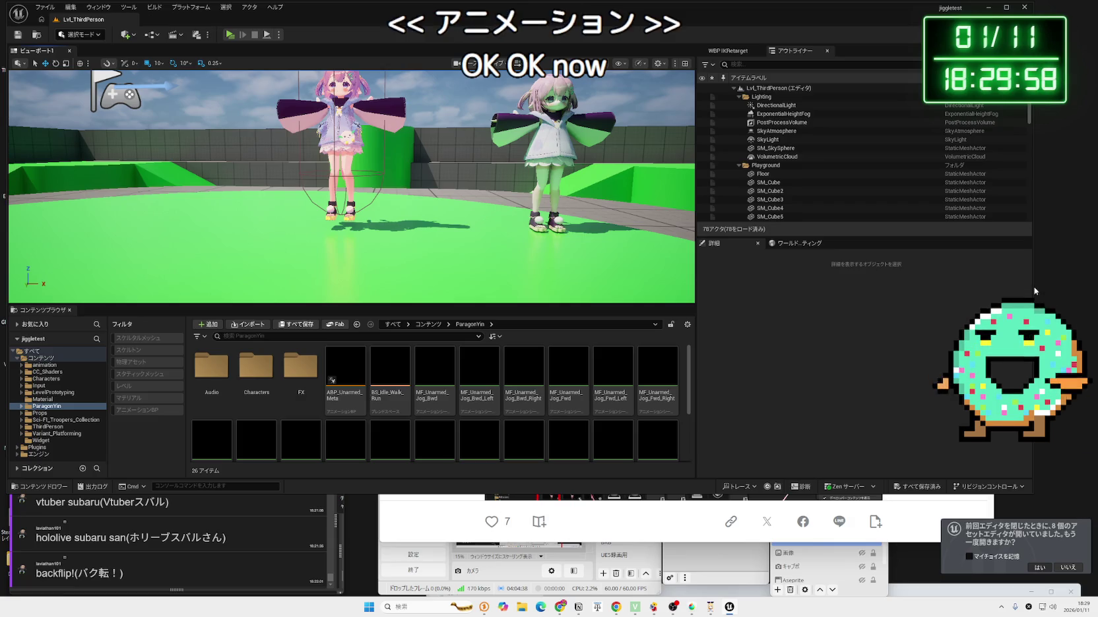
- Reopen the previous asset editors, declining a new skeleton for ABP_Unarmed_Meta
left_click(1039, 568)
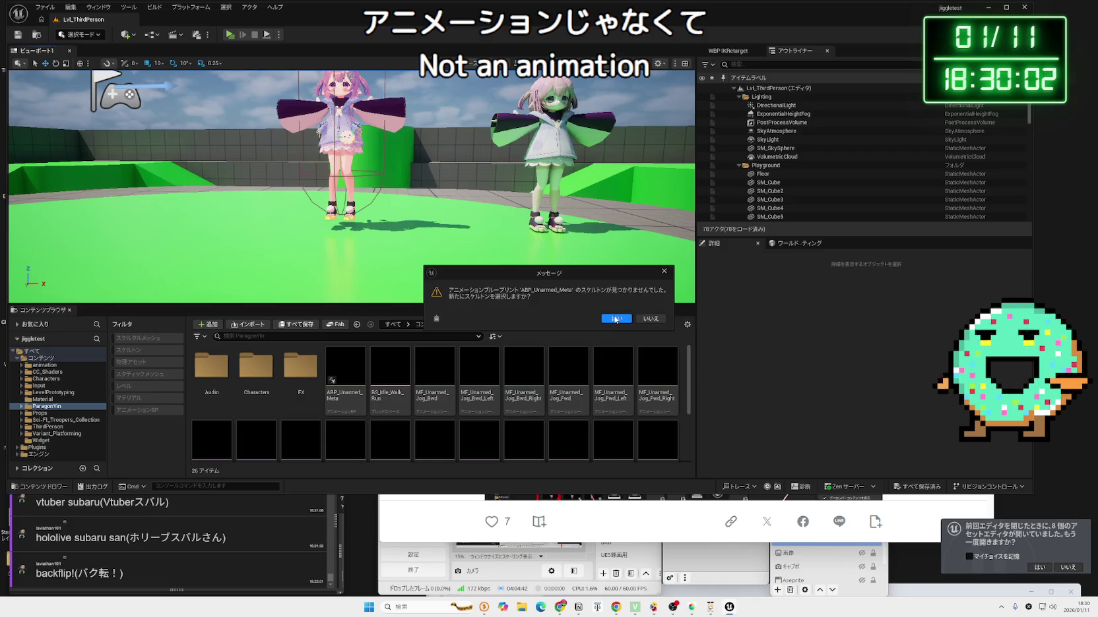
left_click(642, 320)
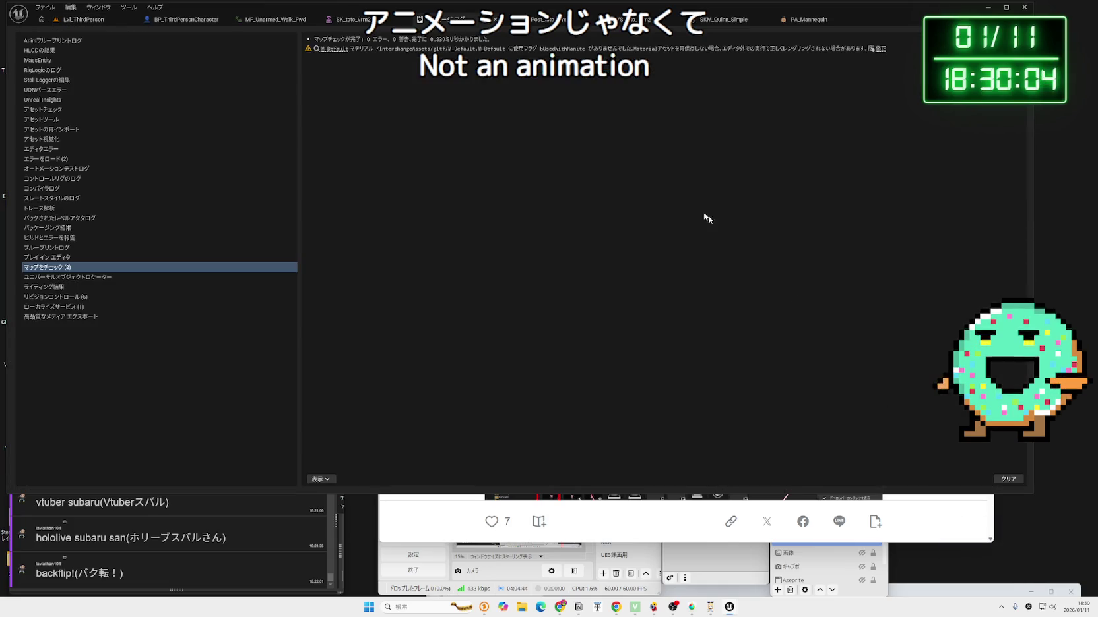
left_click(334, 52)
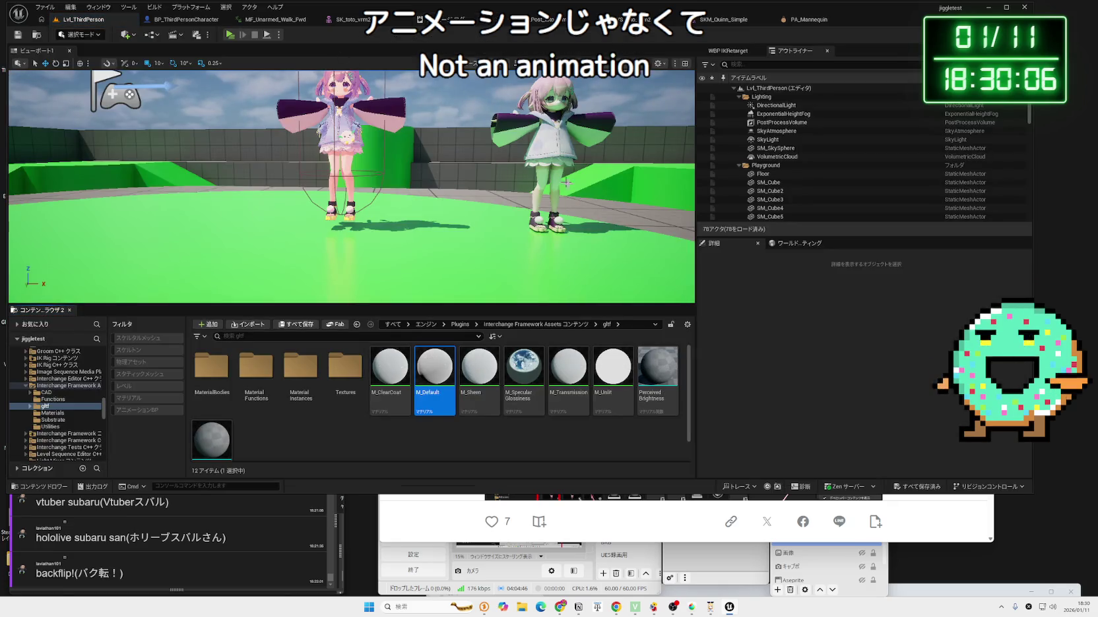
- Close the PA_Mannequin physics asset and show ABP_Post_toto_vrm2's AnimGraph
left_click(830, 20)
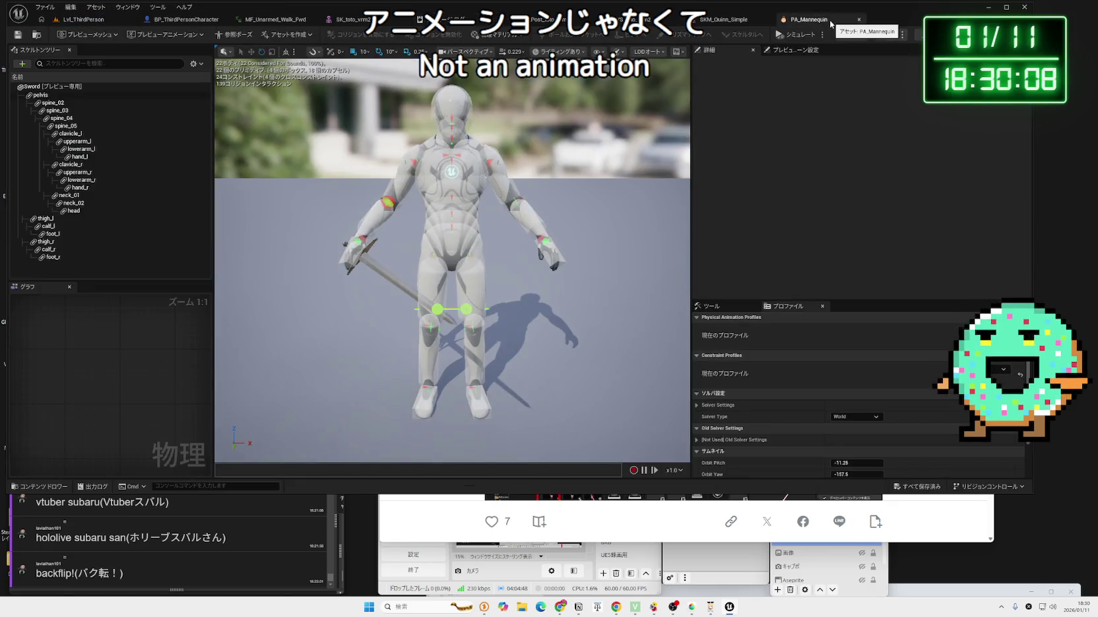
left_click(859, 21)
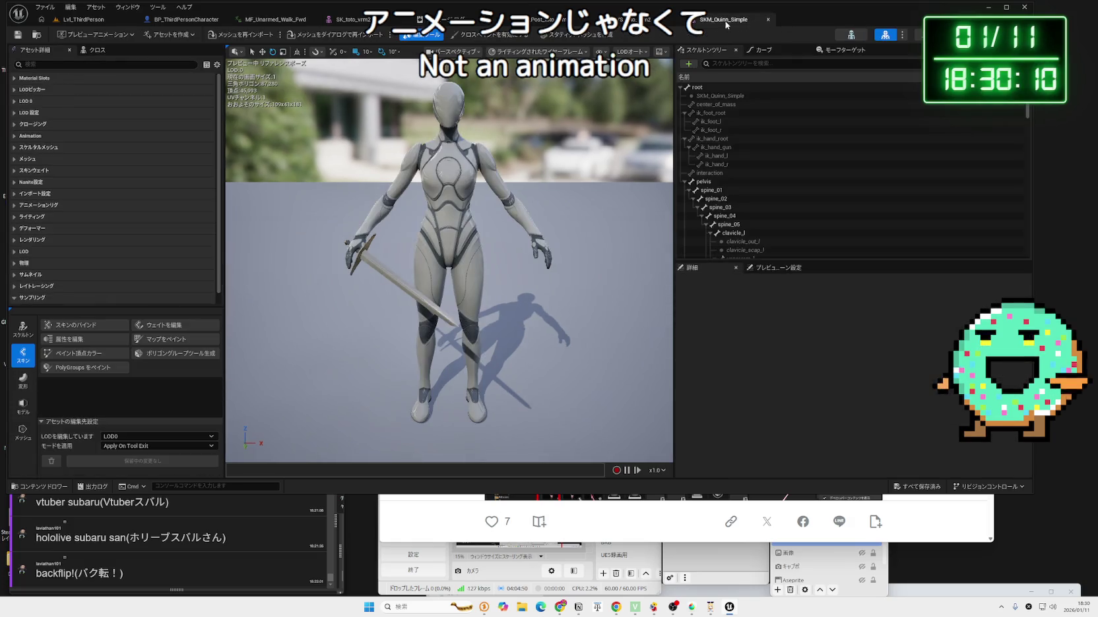
left_click(533, 25)
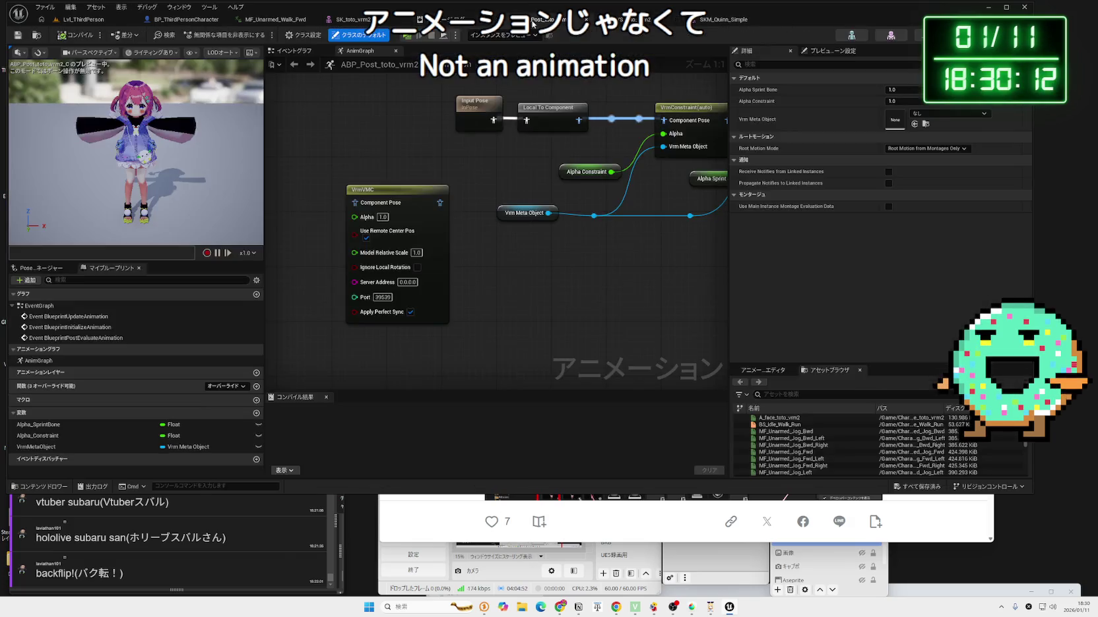
- Drop the VrmVMC node onto the pose wire between Local To Component and VrmConstraint
left_click_drag(503, 159, 424, 271)
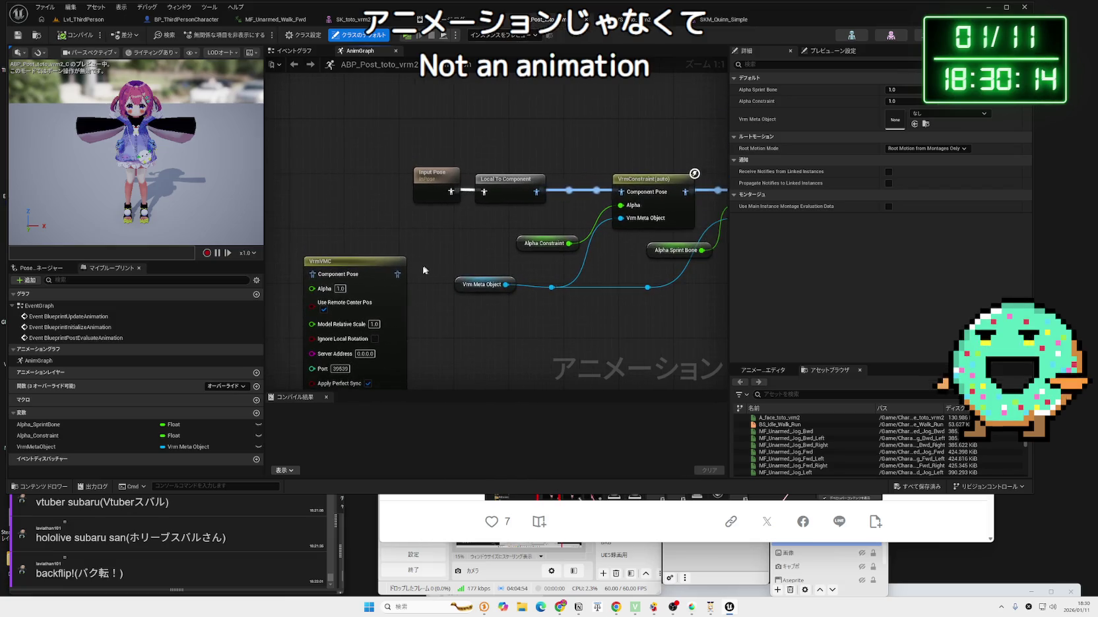
scroll(460, 245, "down", 1)
mouse_move(335, 258)
left_mouse_down()
mouse_move(403, 269)
mouse_move(522, 238)
mouse_move(436, 221)
mouse_move(386, 251)
left_mouse_up()
left_click_drag(462, 217, 339, 217)
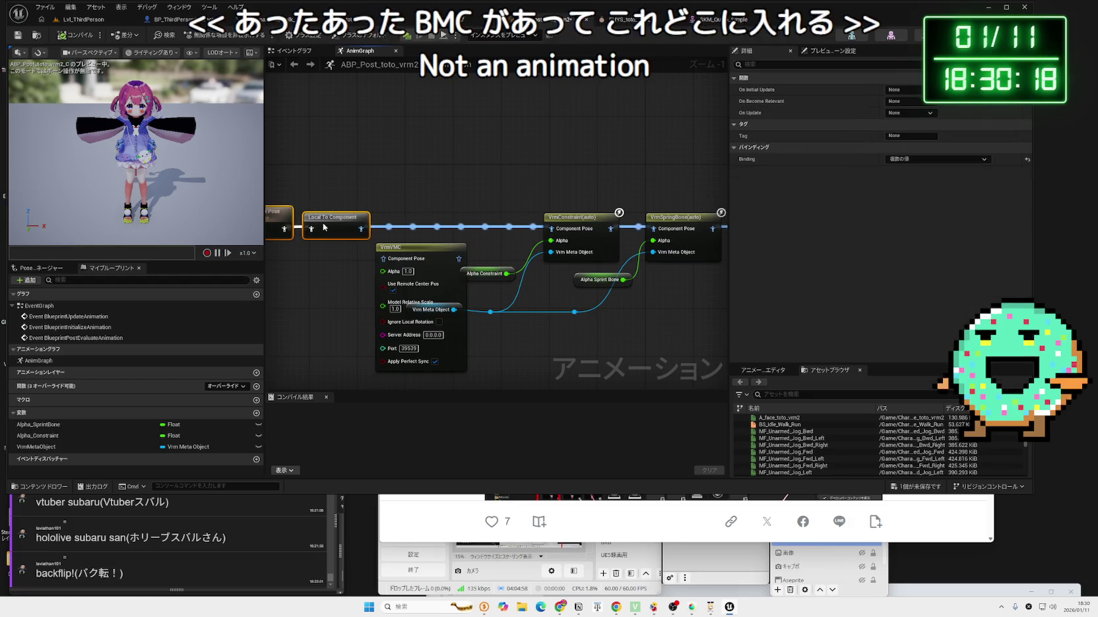
left_click_drag(389, 262, 391, 230)
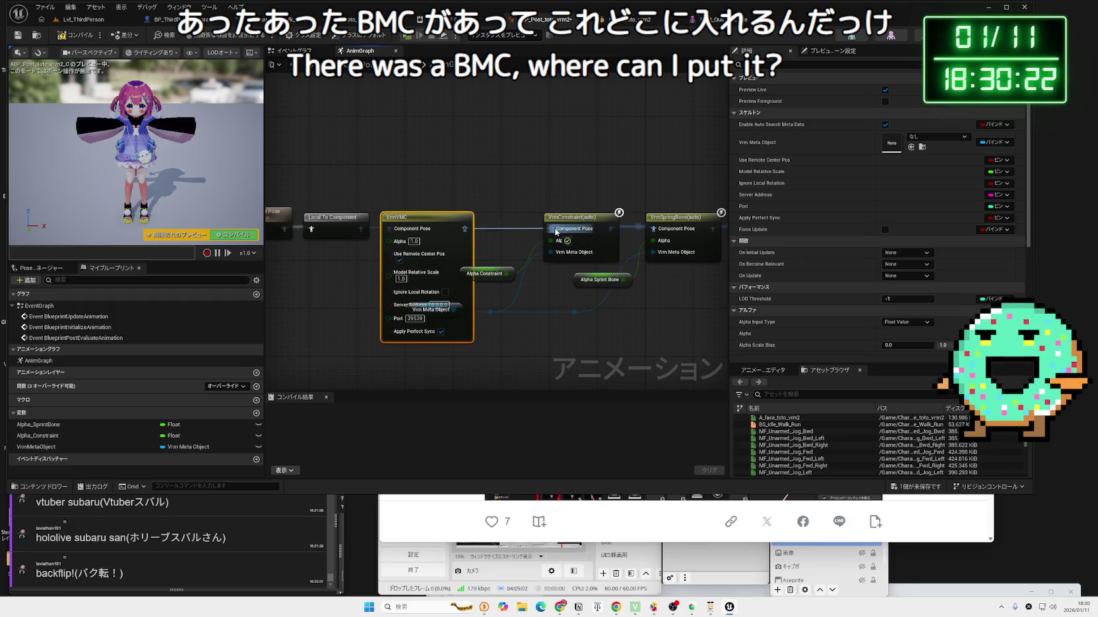
- Compile ABP_Post_toto_vrm2 and return to Lvl_ThirdPerson
left_click(507, 212)
left_click(74, 34)
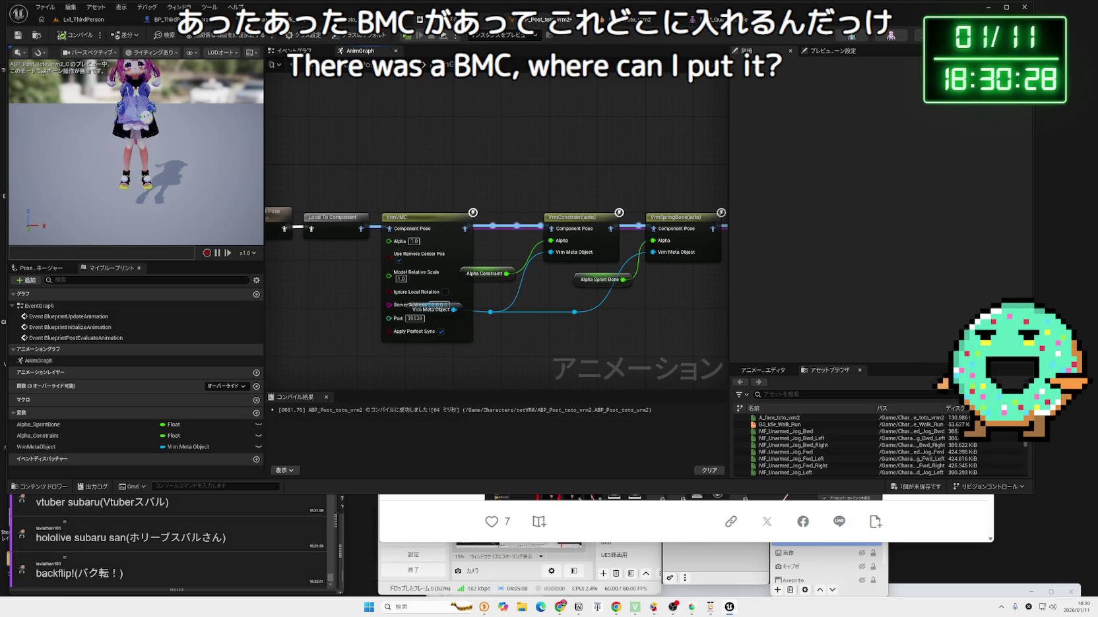
left_click(165, 19)
left_click(83, 19)
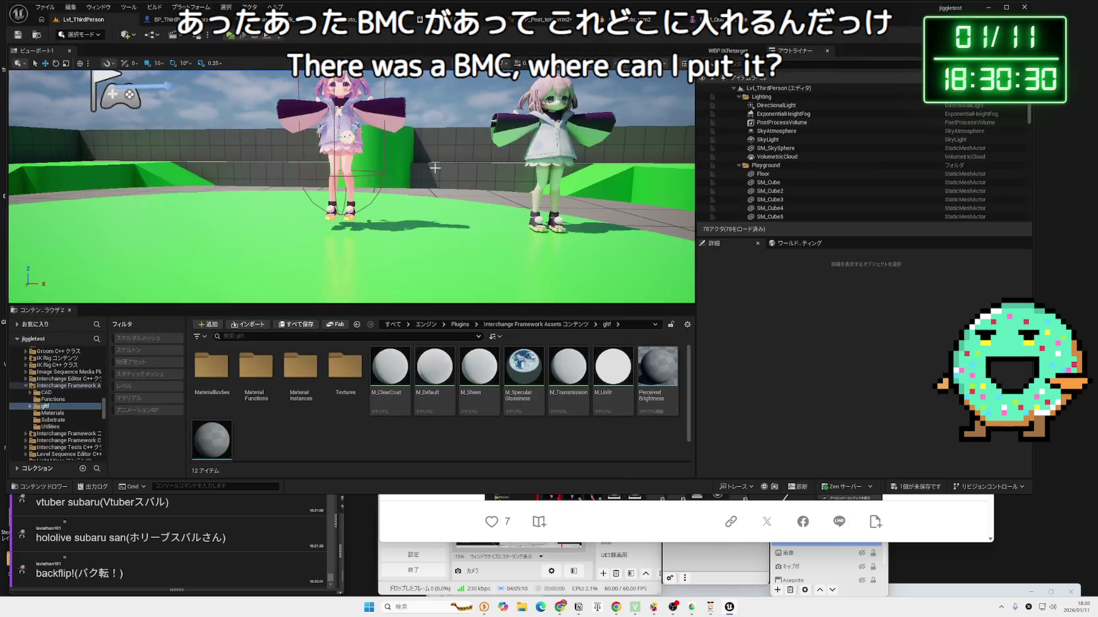
- Play the level, open ABP_Unarmed_Meta's error, and agree to pick a new skeleton
left_click(229, 38)
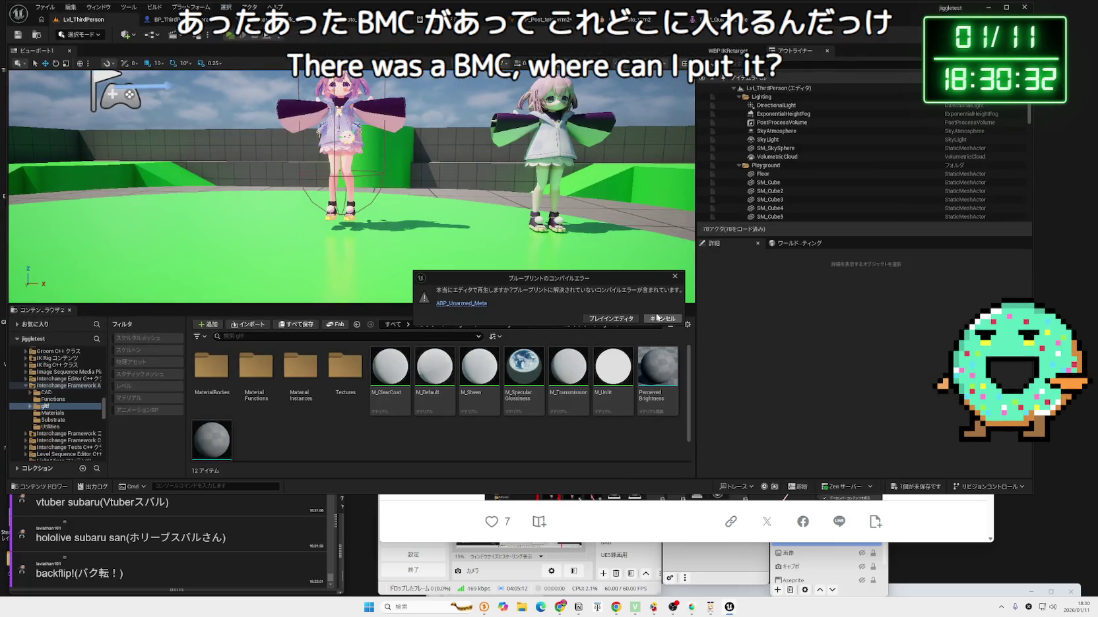
left_click(659, 319)
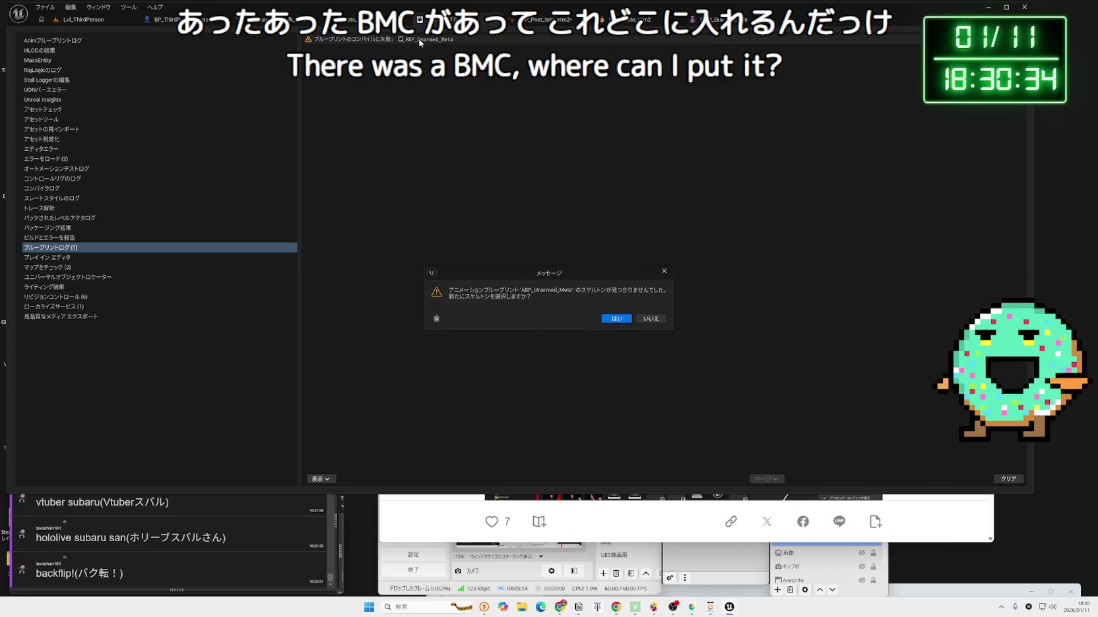
left_click(616, 319)
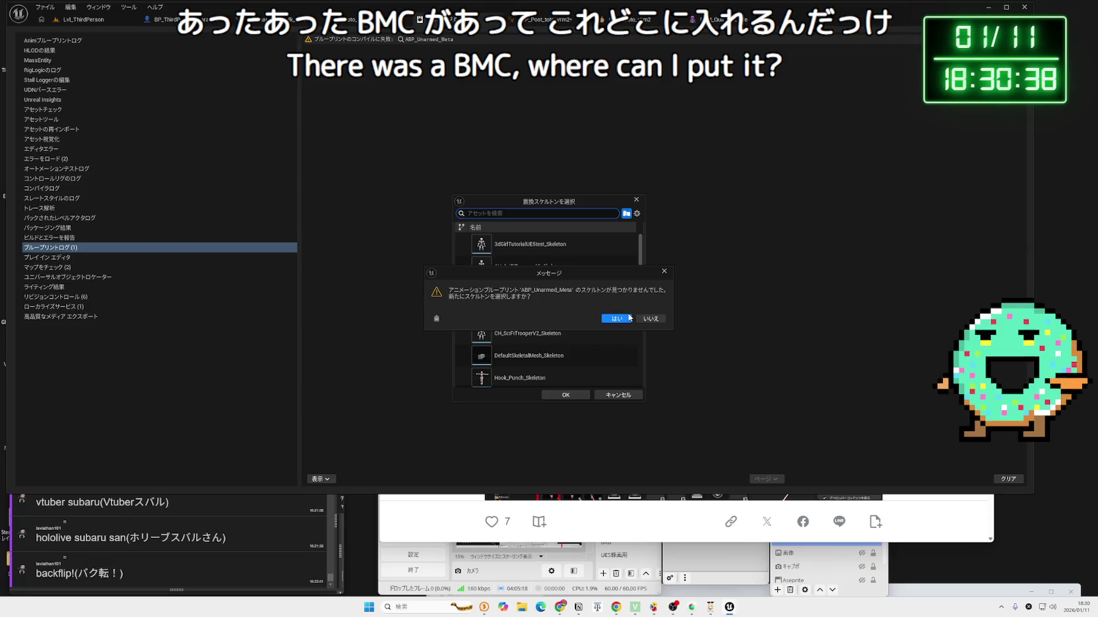
- Select 3dGirlTutorialUE5test_Skeleton as the new skeleton and confirm
left_click(651, 322)
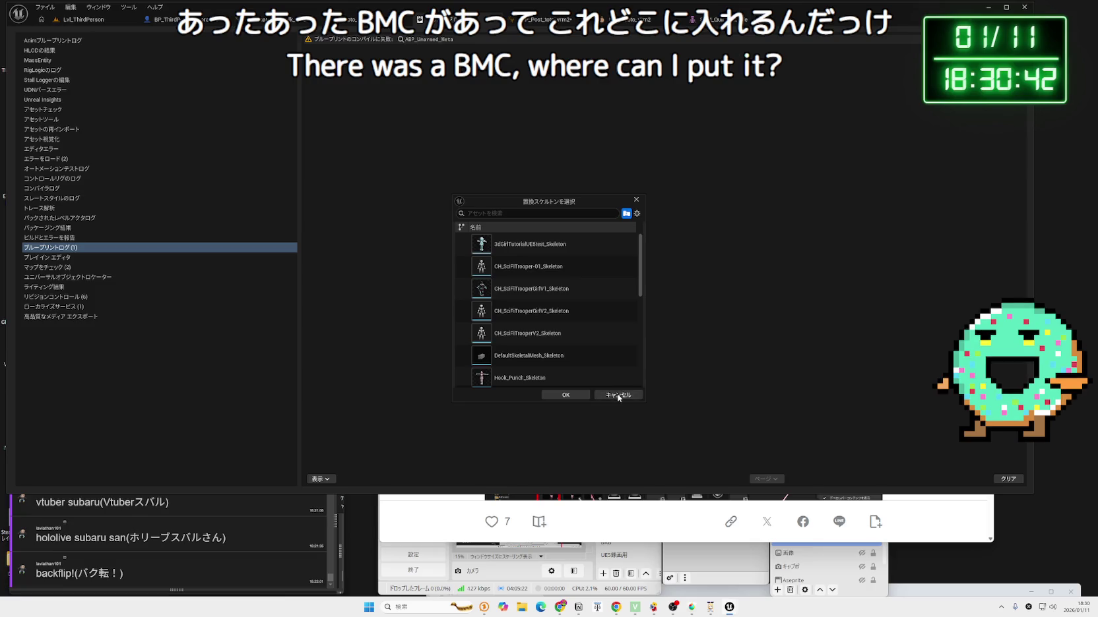
left_click(542, 291)
left_click(537, 248)
scroll(554, 323, "down", 2)
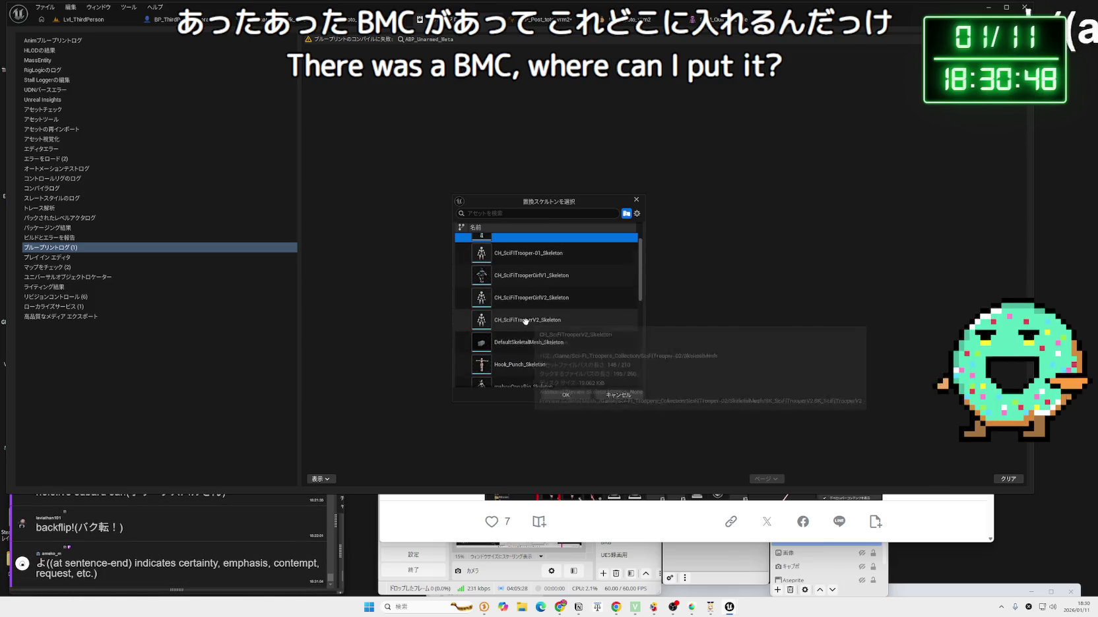
scroll(556, 369, "up", 2)
left_click(564, 394)
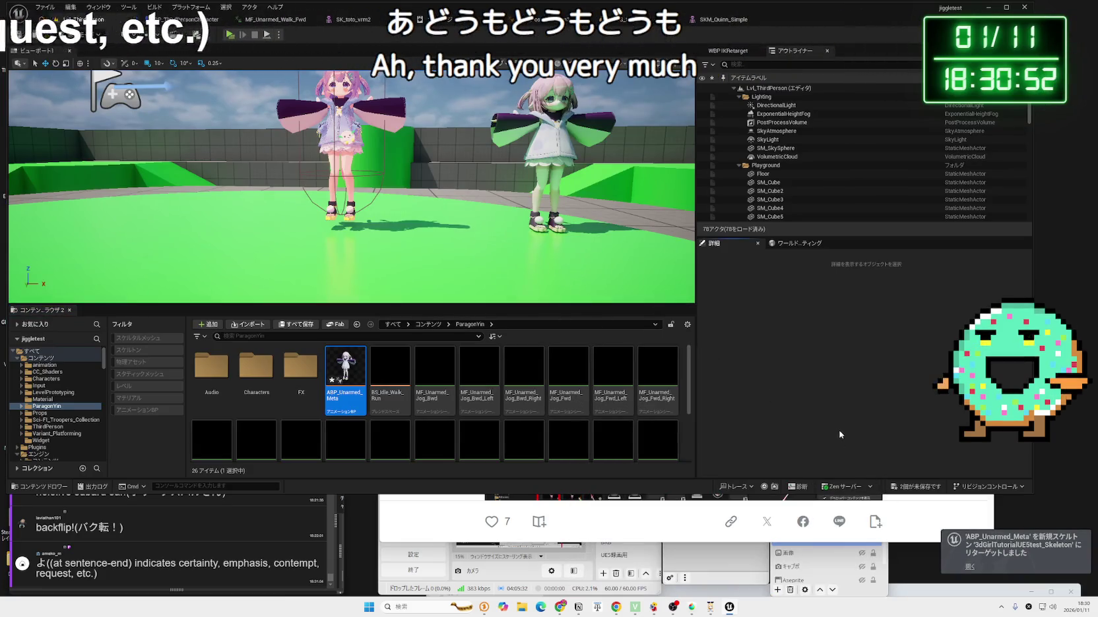
- In XR Animator, turn on mirrored webcam input using webcam 1
mouse_move(350, 218)
left_mouse_down()
mouse_move(349, 178)
mouse_move(350, 218)
left_mouse_up()
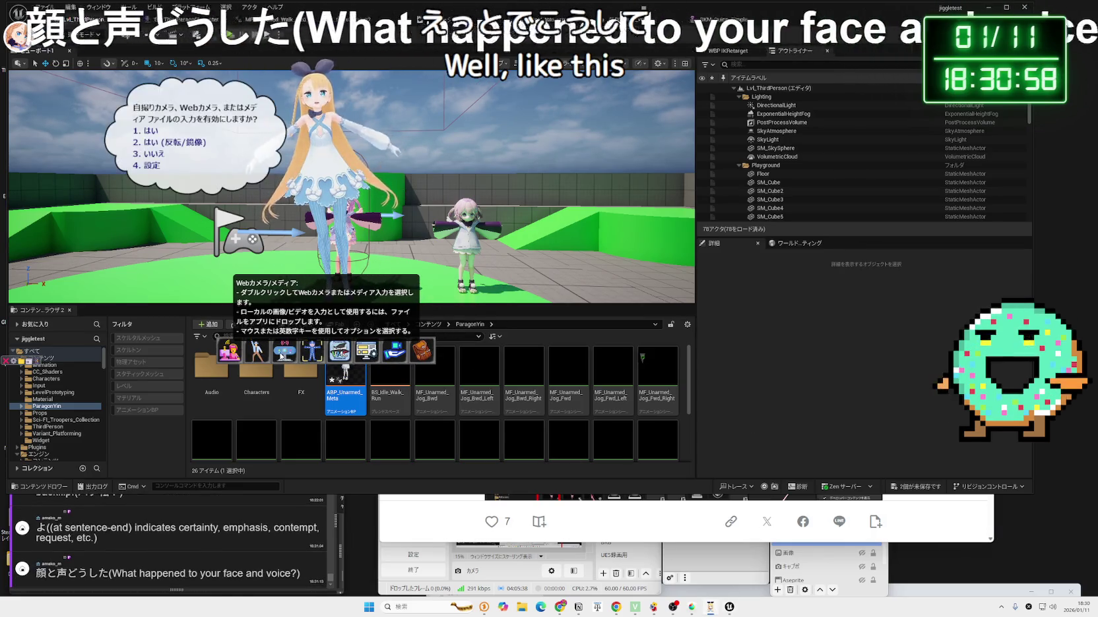
left_click(723, 571)
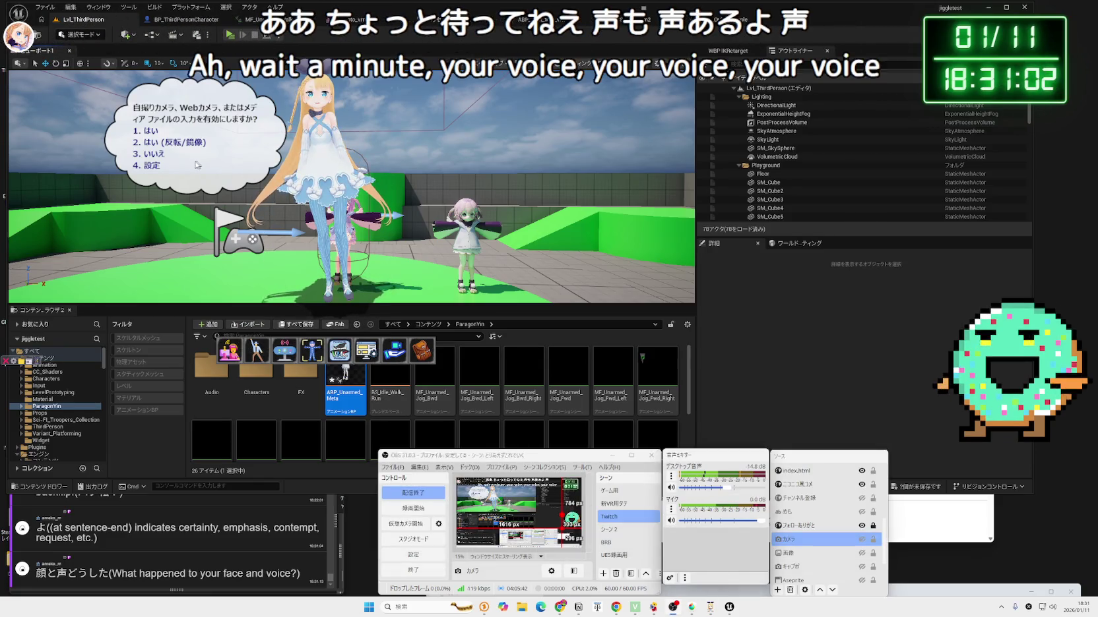
left_click(151, 141)
left_click(186, 123)
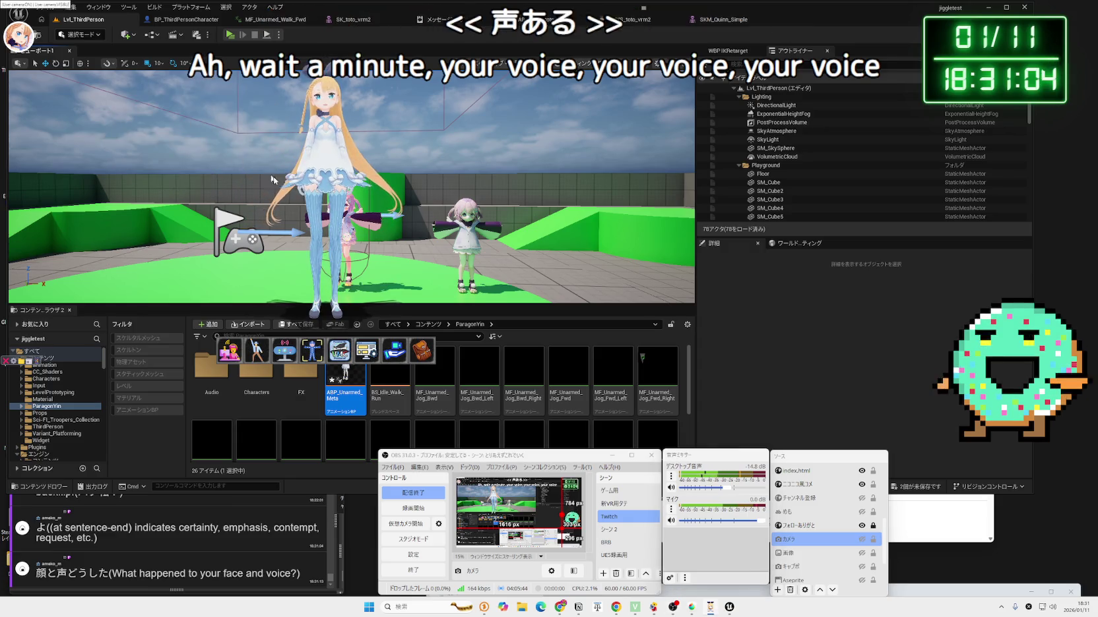
double_click(269, 198)
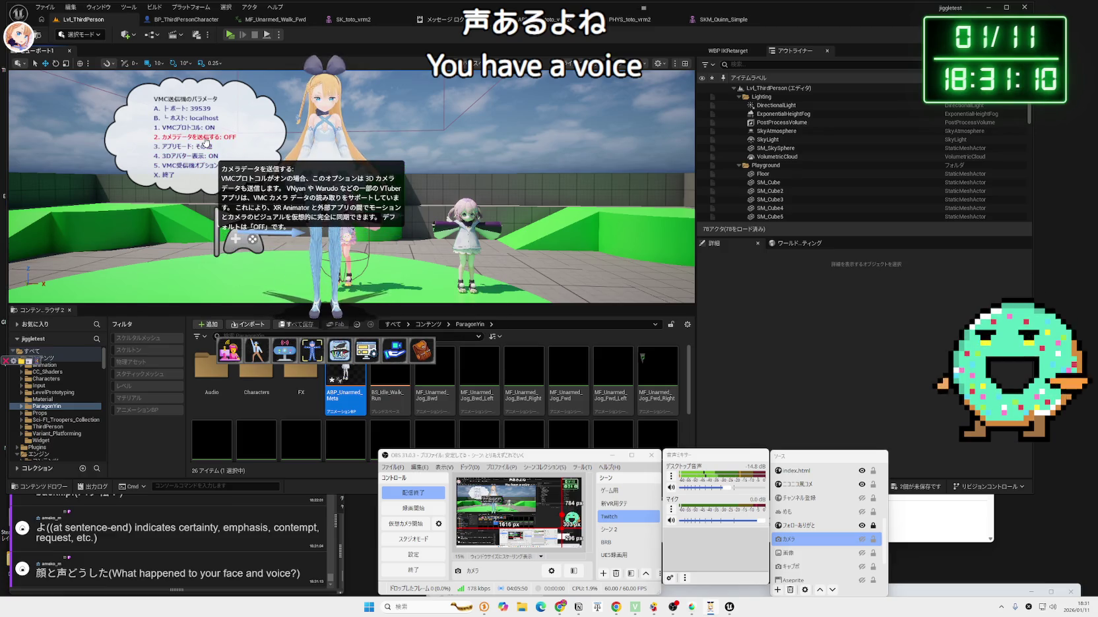
left_click(167, 177)
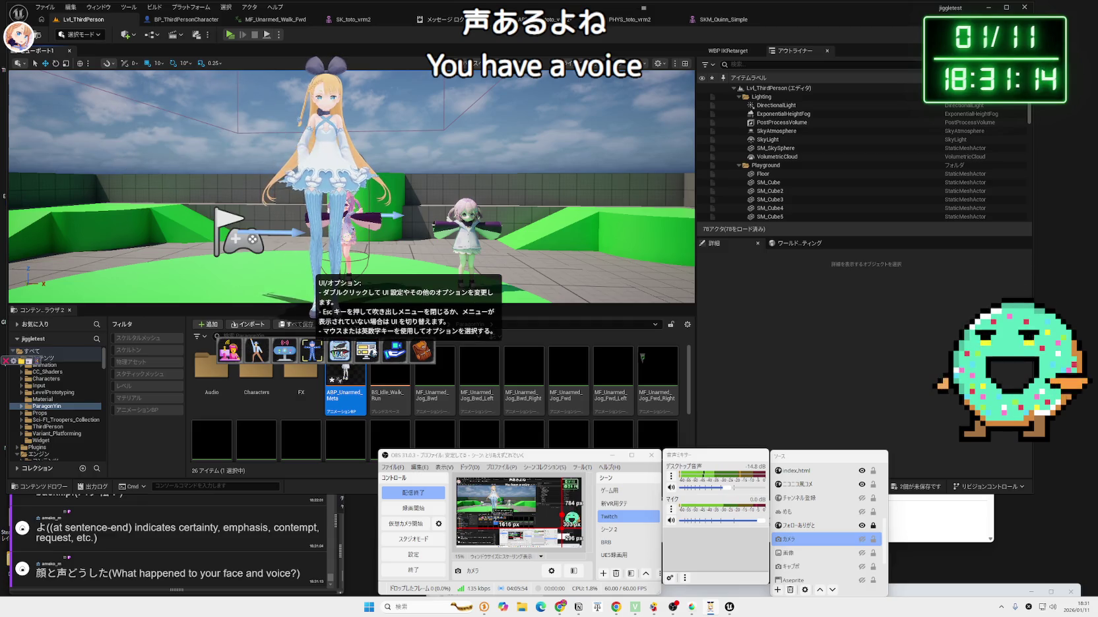
- Start full-body MediaPipe Vision capture (全身) and minimise the XR Animator window
double_click(319, 354)
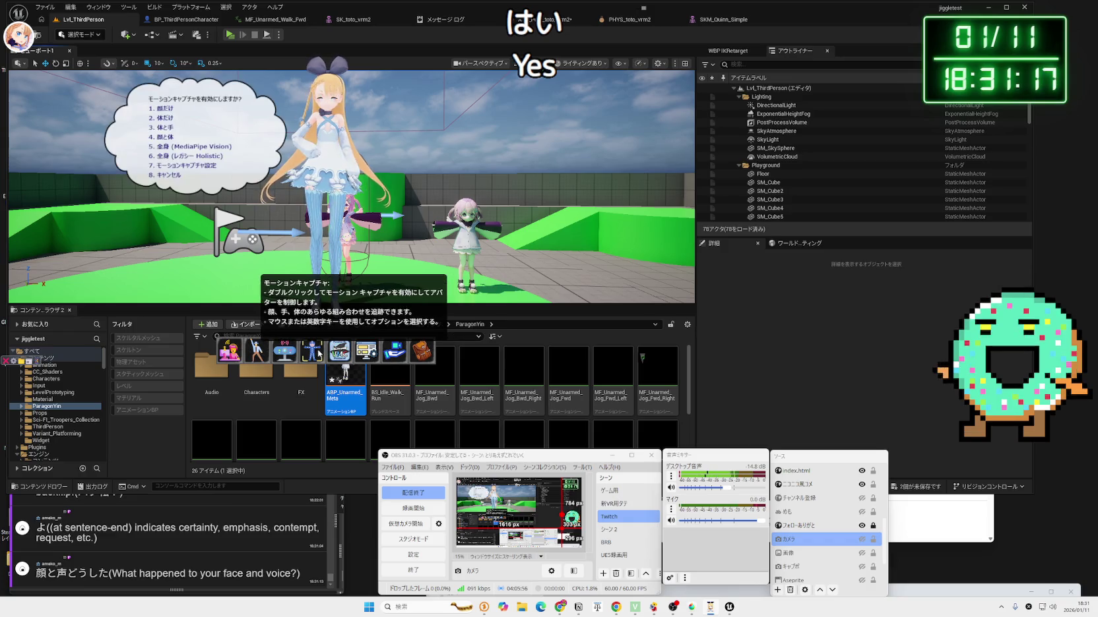
left_click(176, 146)
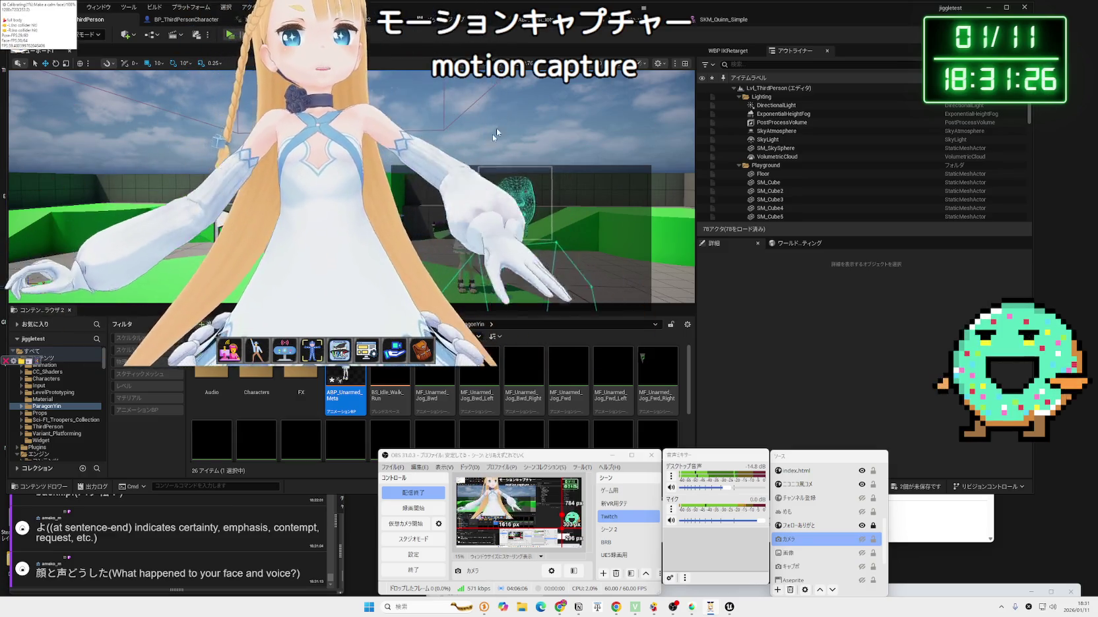
left_click(712, 609)
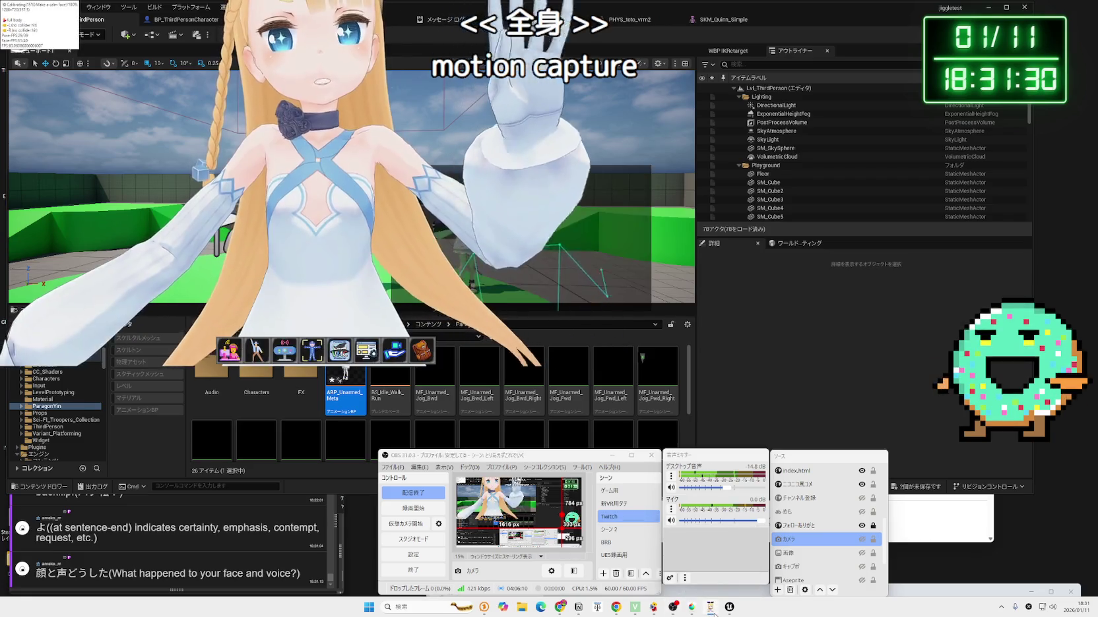
left_click(467, 28)
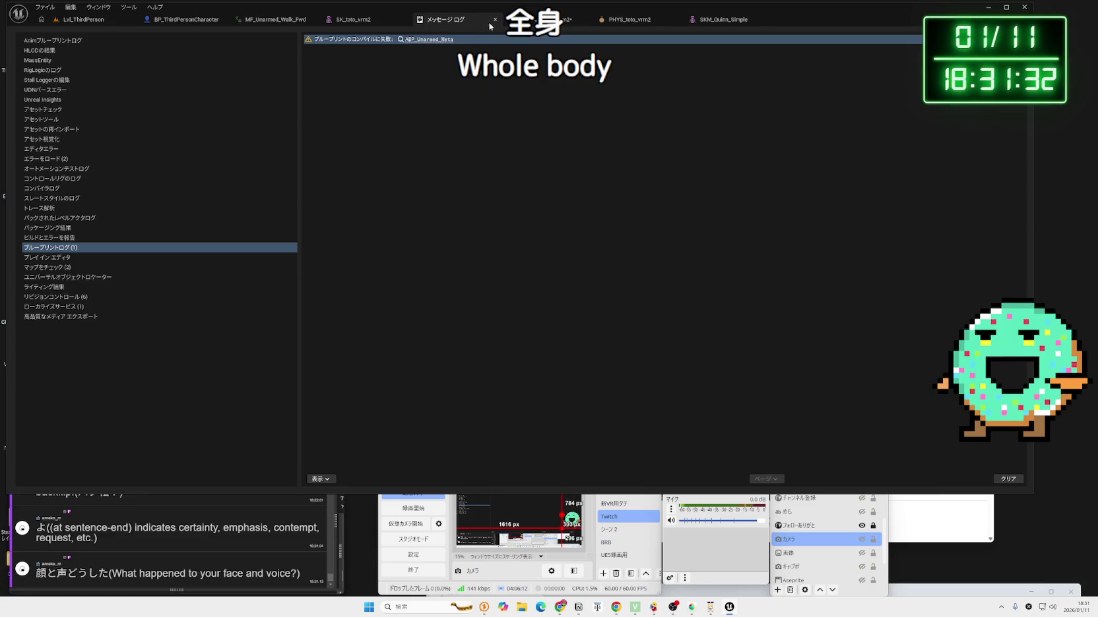
- Close the Message Log and PHYS_toto_vrm2 tabs, then view SK_toto_vrm2 from a close front angle
left_click(494, 27)
left_click(532, 19)
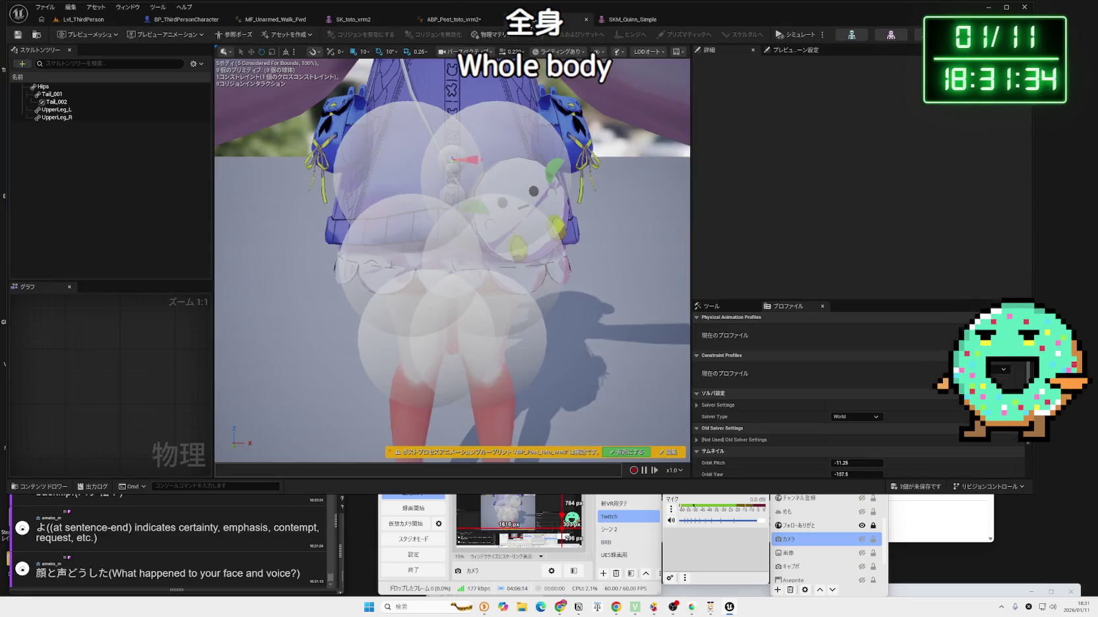
left_click(585, 21)
left_click(454, 20)
left_click(357, 19)
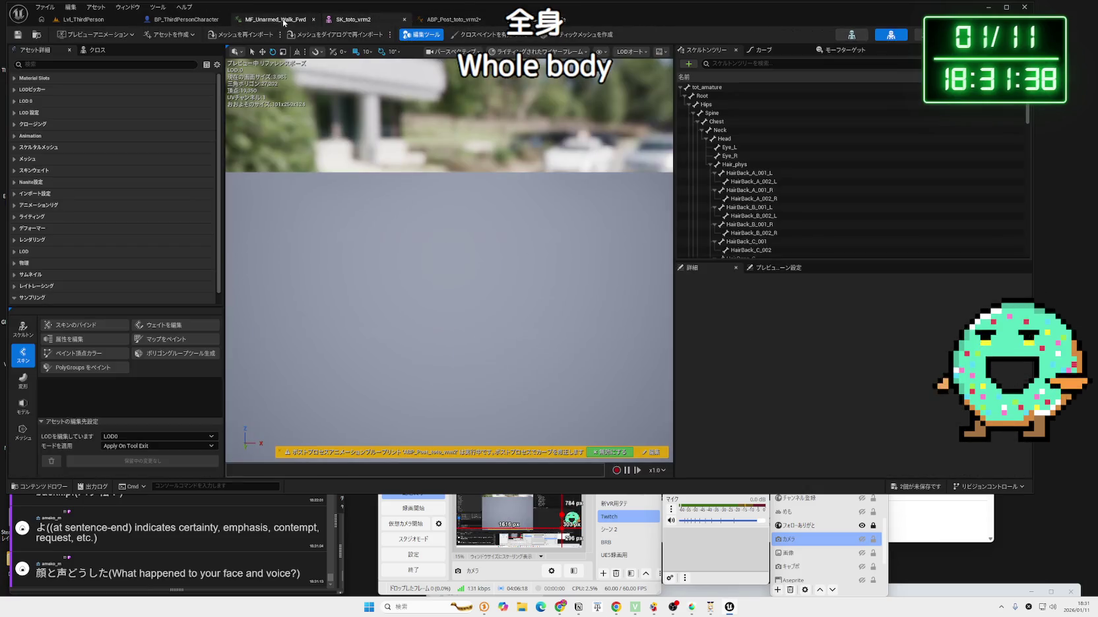
scroll(501, 219, "up", 5)
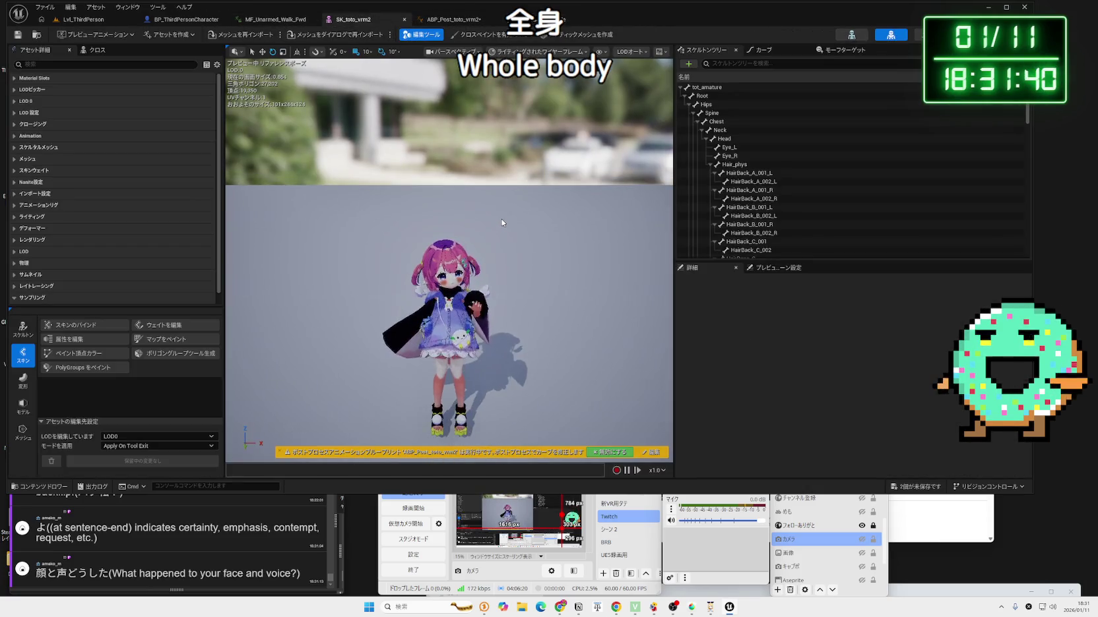
left_click_drag(500, 259, 499, 304)
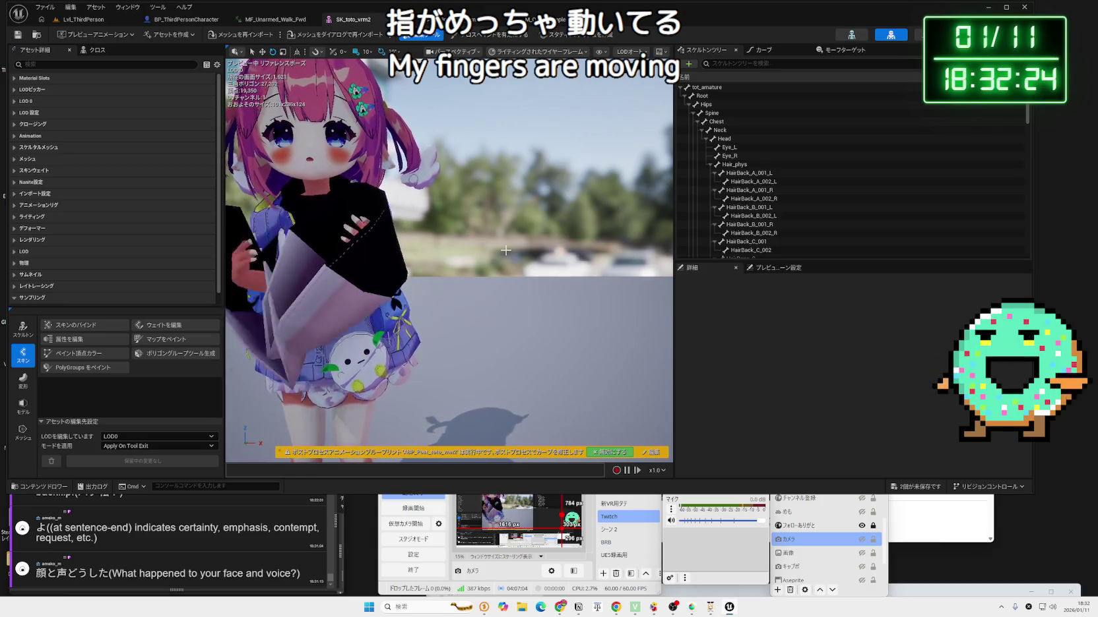
left_click(83, 19)
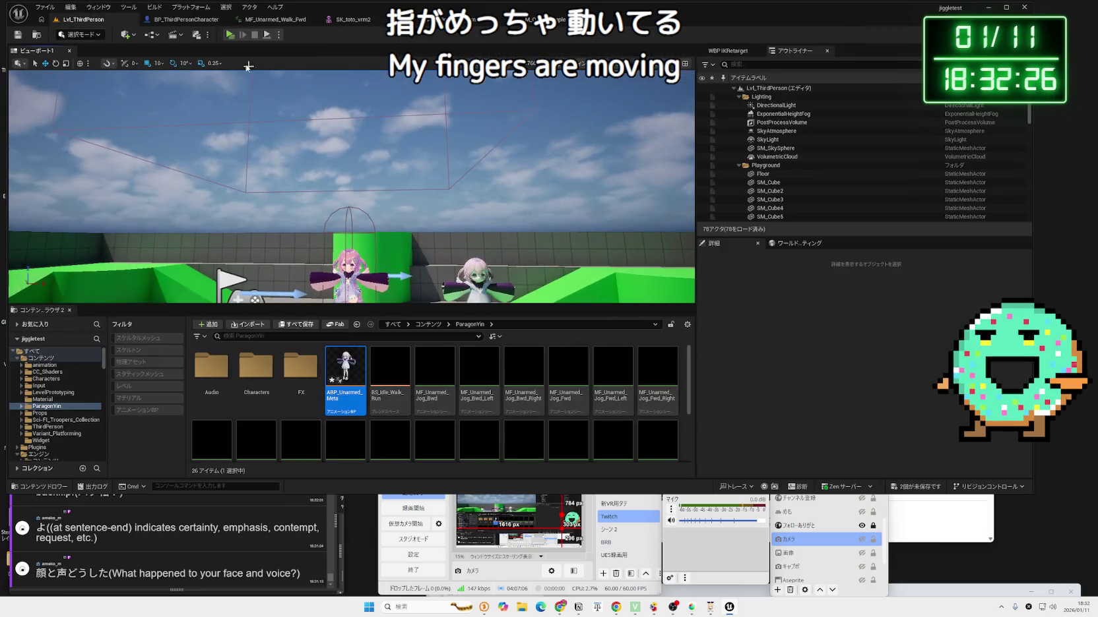
- Test-play the level despite the compile error, delete the pink character, then play again
left_click(226, 35)
left_click(611, 319)
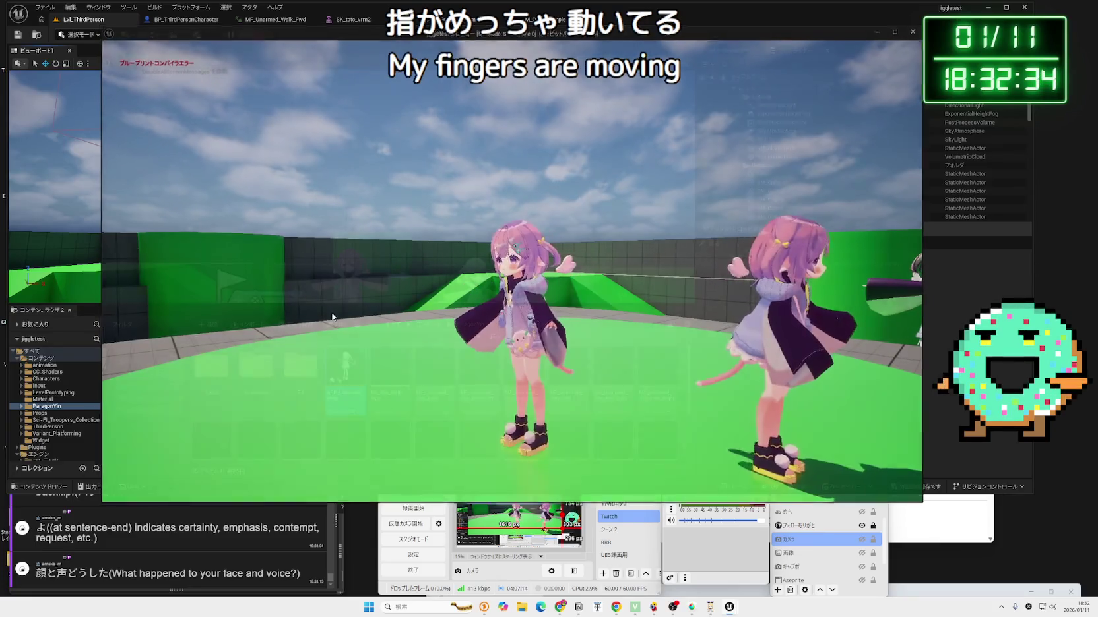
key("Escape")
left_click(347, 270)
key("Delete")
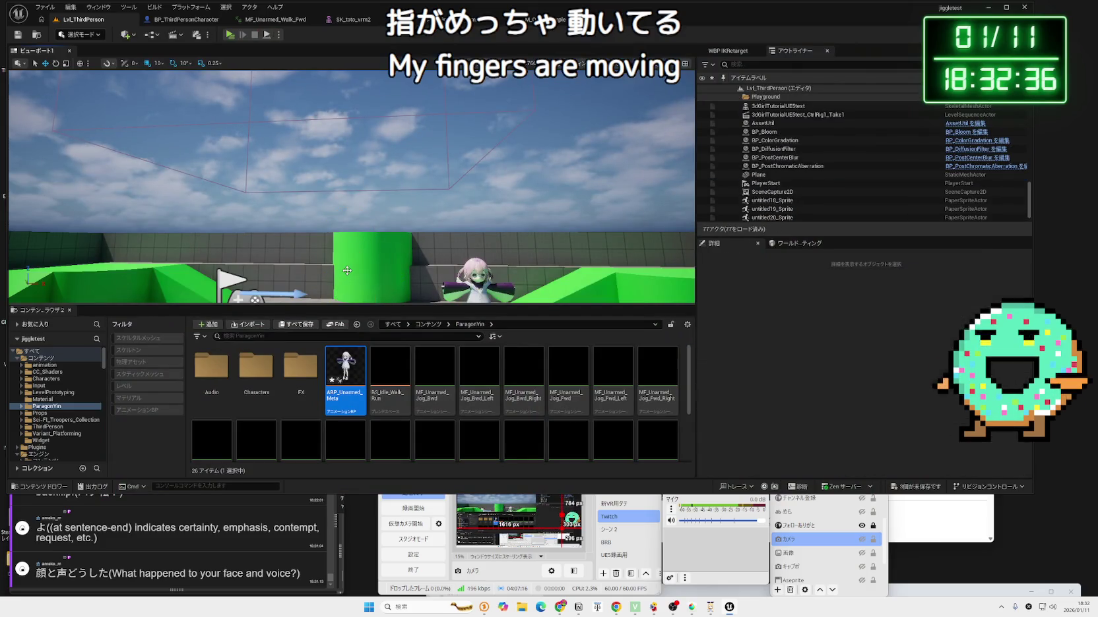
left_click(230, 35)
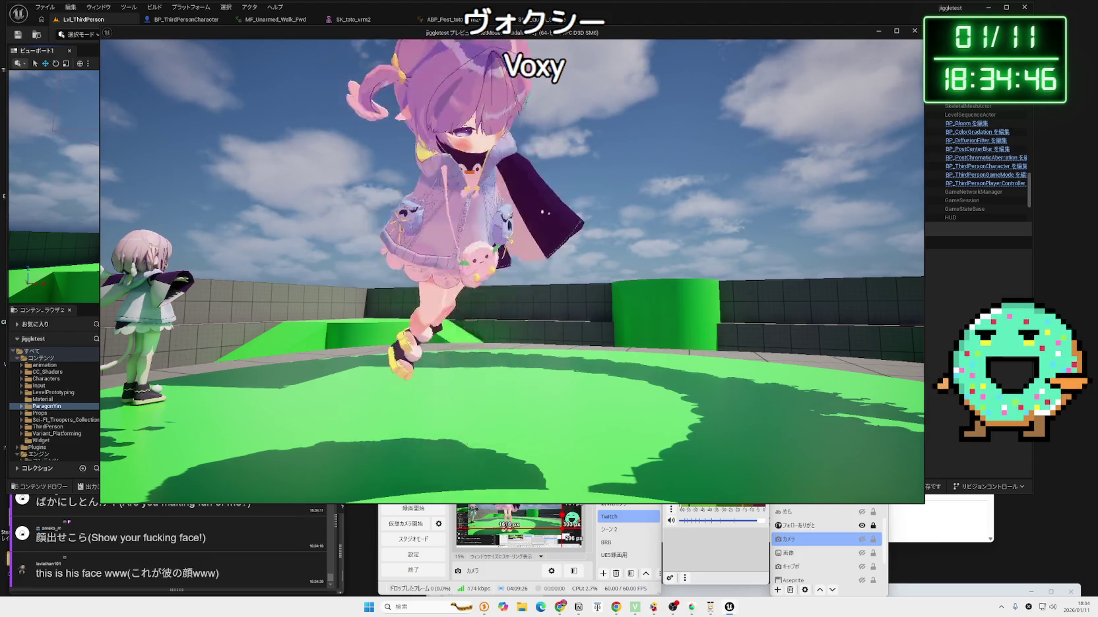
- End the Play In Editor session and switch to the ABP_Post_toto_vrm2 animation graph
key("Escape")
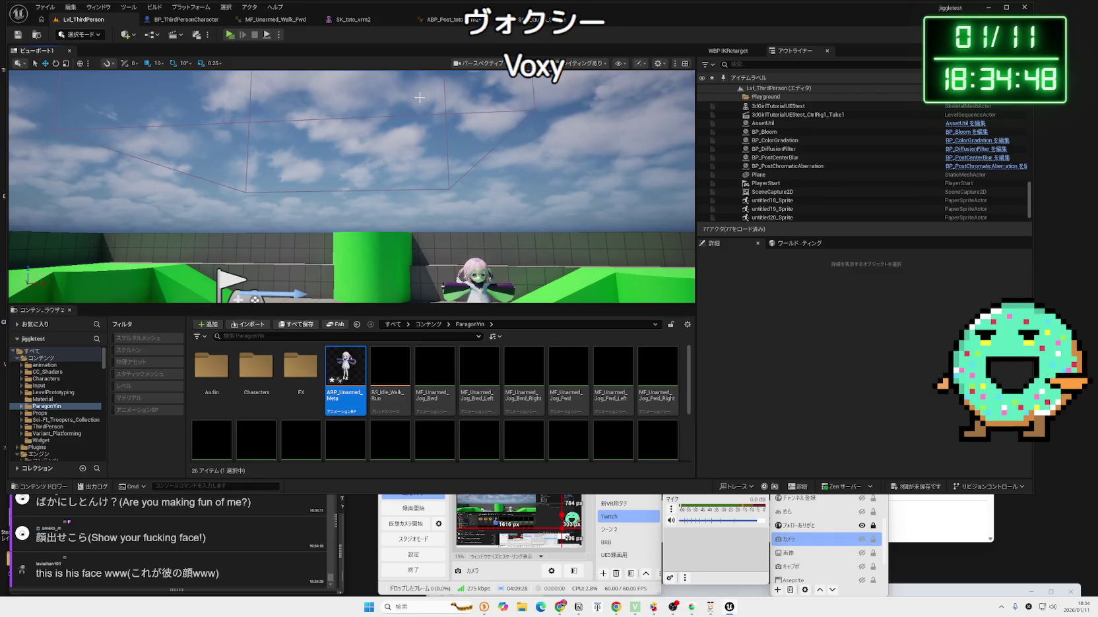
left_click(444, 22)
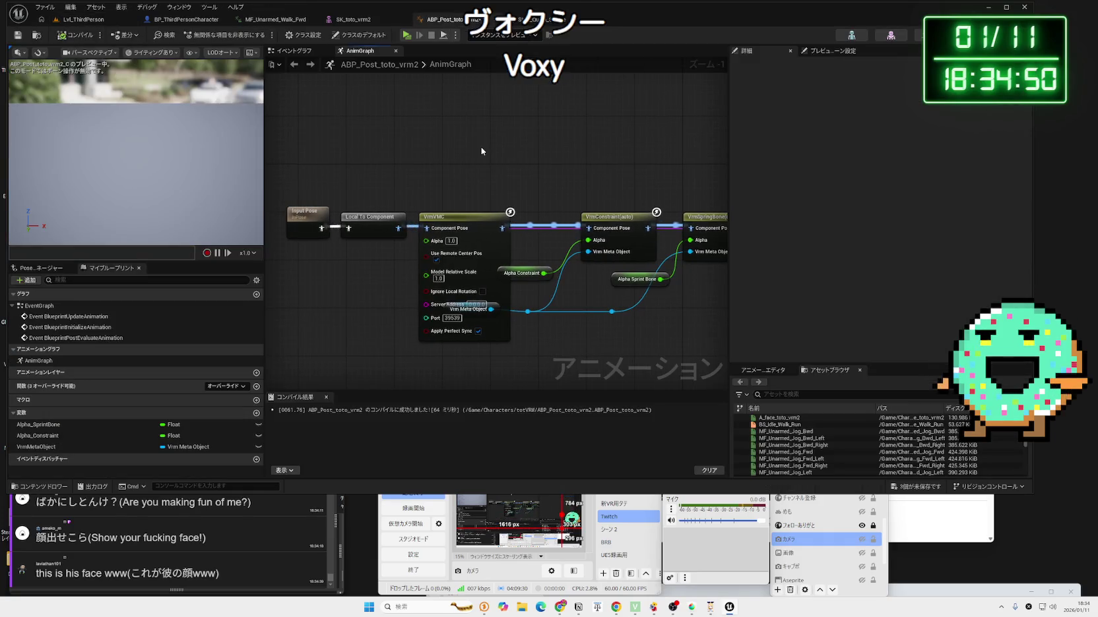
- Inspect the Output Pose node and Alpha Sprint Bone variable properties in the AnimGraph
mouse_move(523, 185)
left_mouse_down()
mouse_move(436, 167)
mouse_move(632, 164)
left_mouse_up()
scroll(475, 162, "down", 1)
left_click(609, 187)
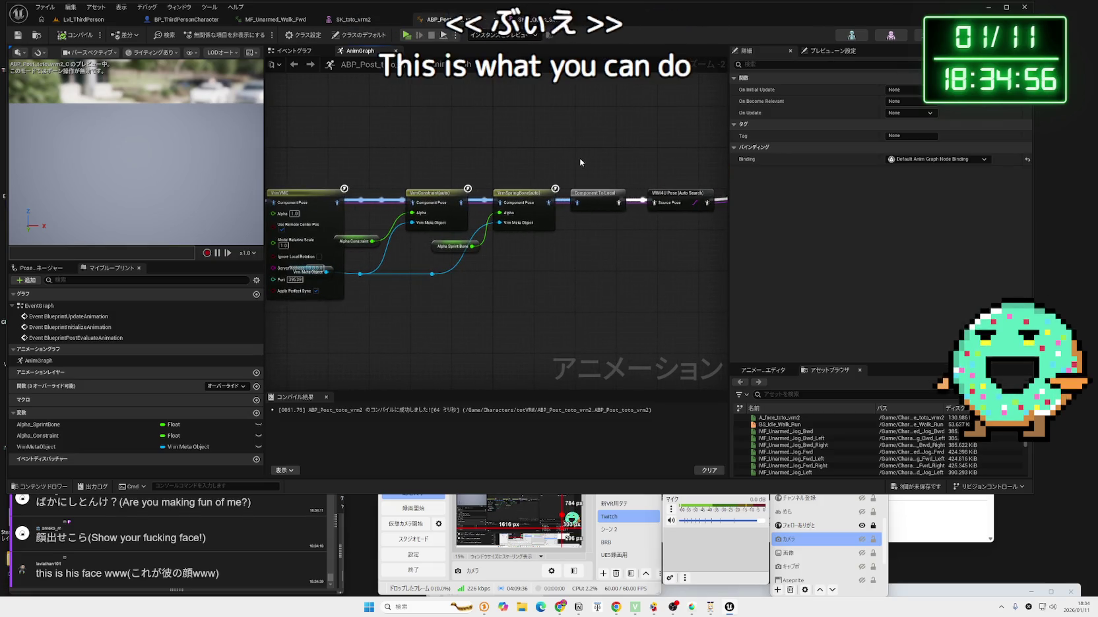
scroll(432, 244, "up", 2)
left_click(447, 254)
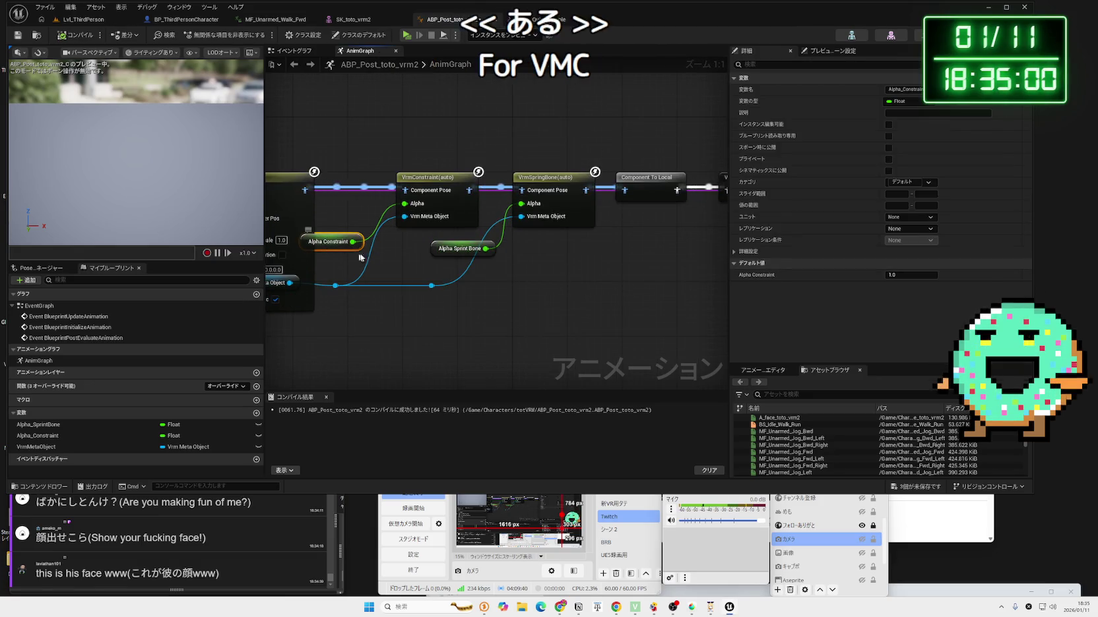
scroll(397, 254, "down", 3)
- Check the VrmVMC node's settings, then save the modified animation Blueprint
left_click_drag(392, 167, 506, 176)
left_click(468, 206)
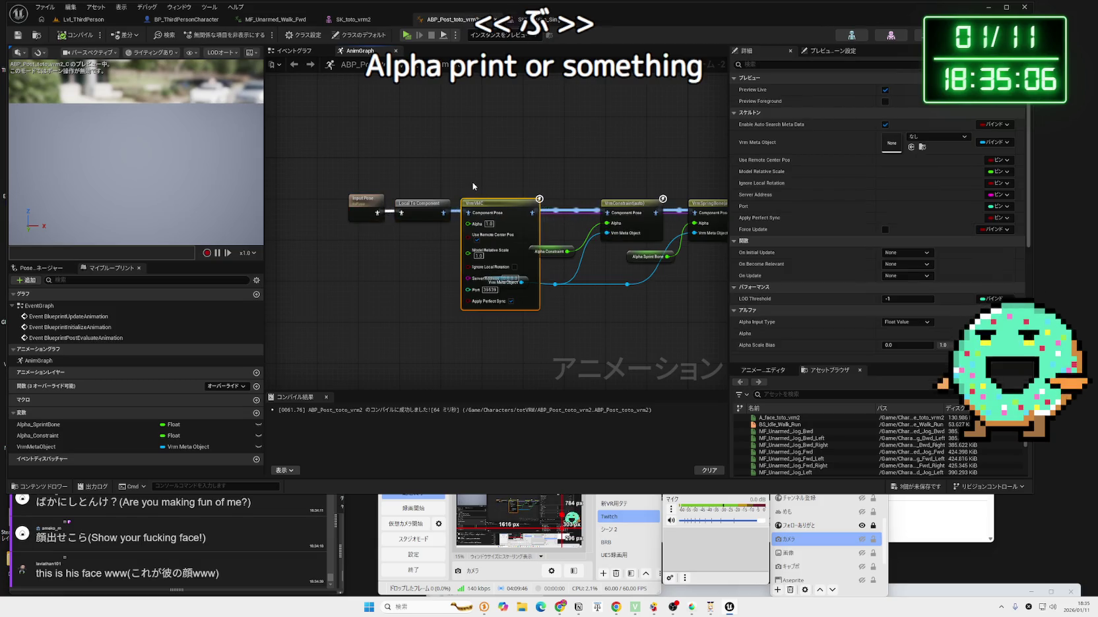
left_click(472, 182)
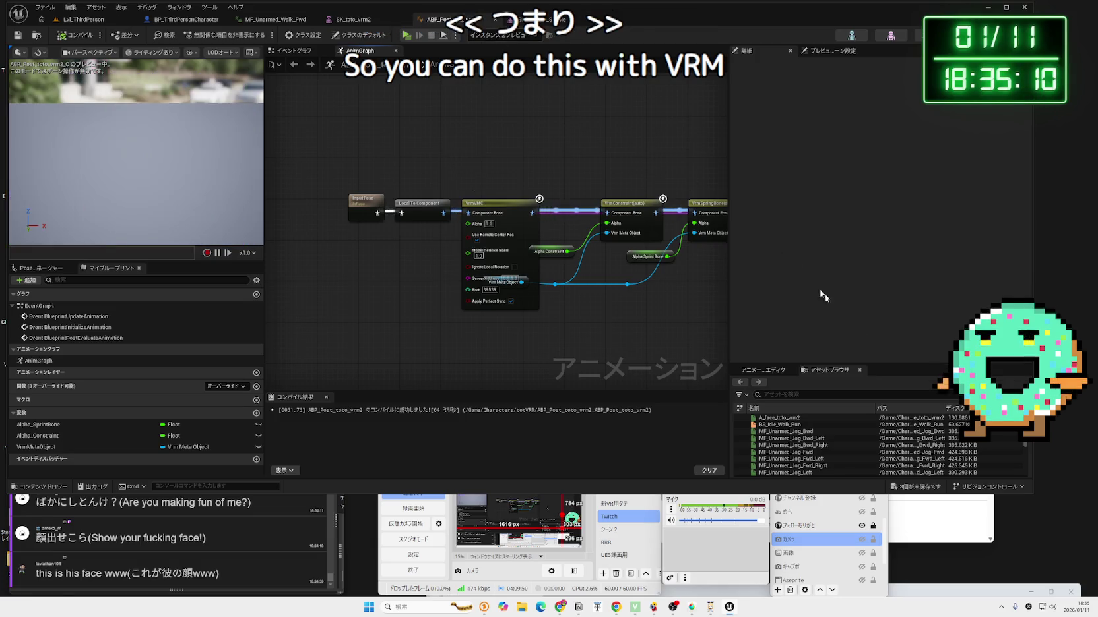
key("ctrl+shift+s")
left_click(606, 361)
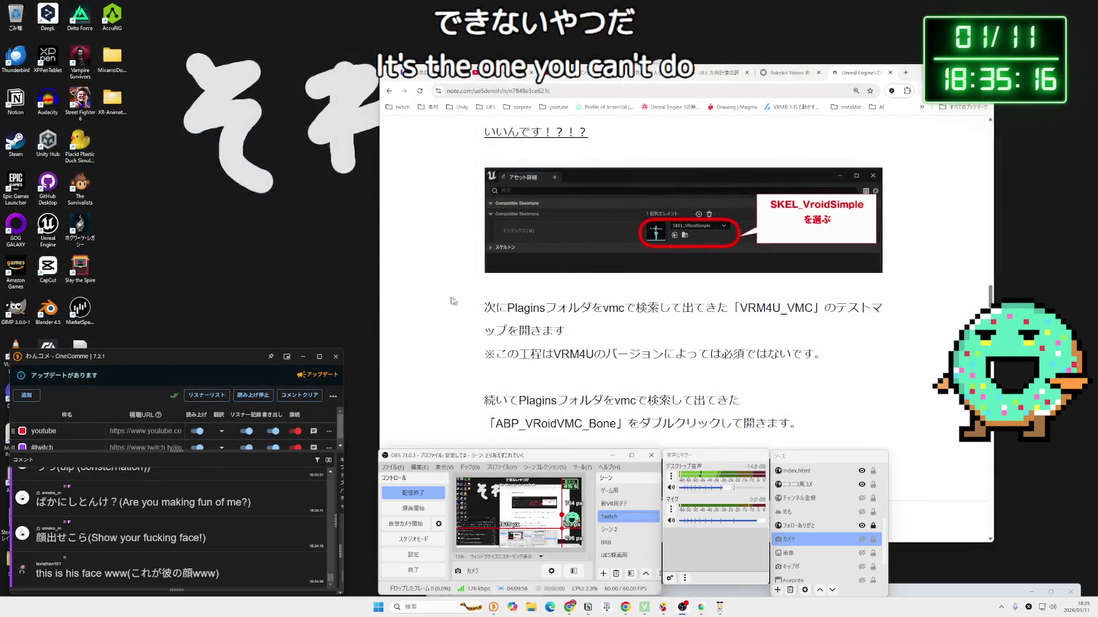
- Bring the note.com VRM4U article forward in Chrome, then launch another taskbar application
left_click(483, 282)
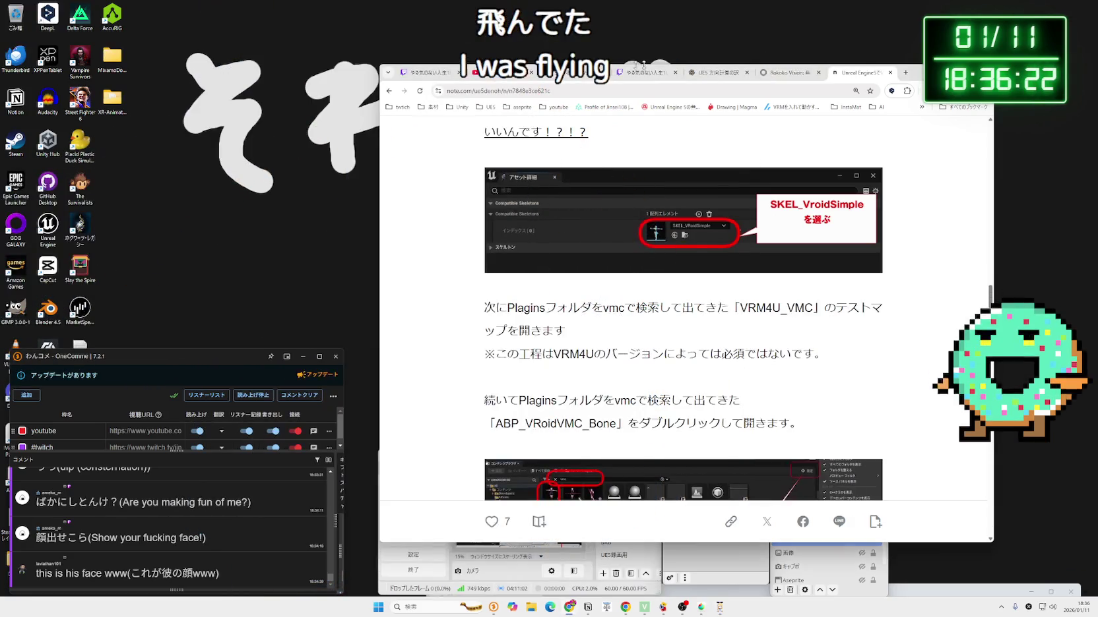
left_click(721, 607)
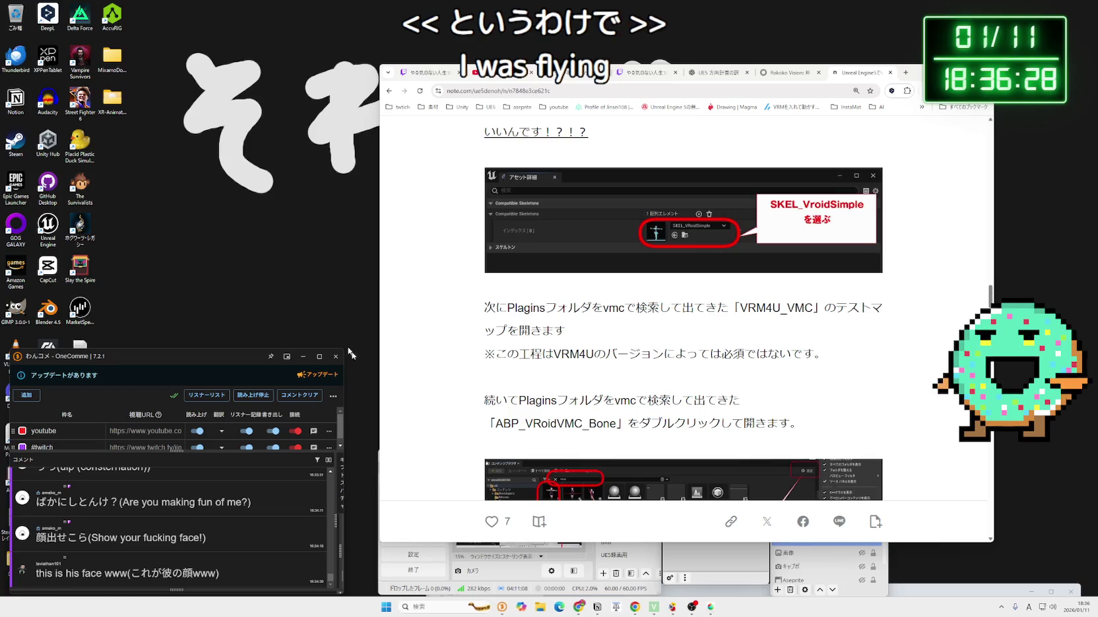
- Toggle the カメラ source's device in its OBS properties and return to the Twitch scene
left_click(702, 568)
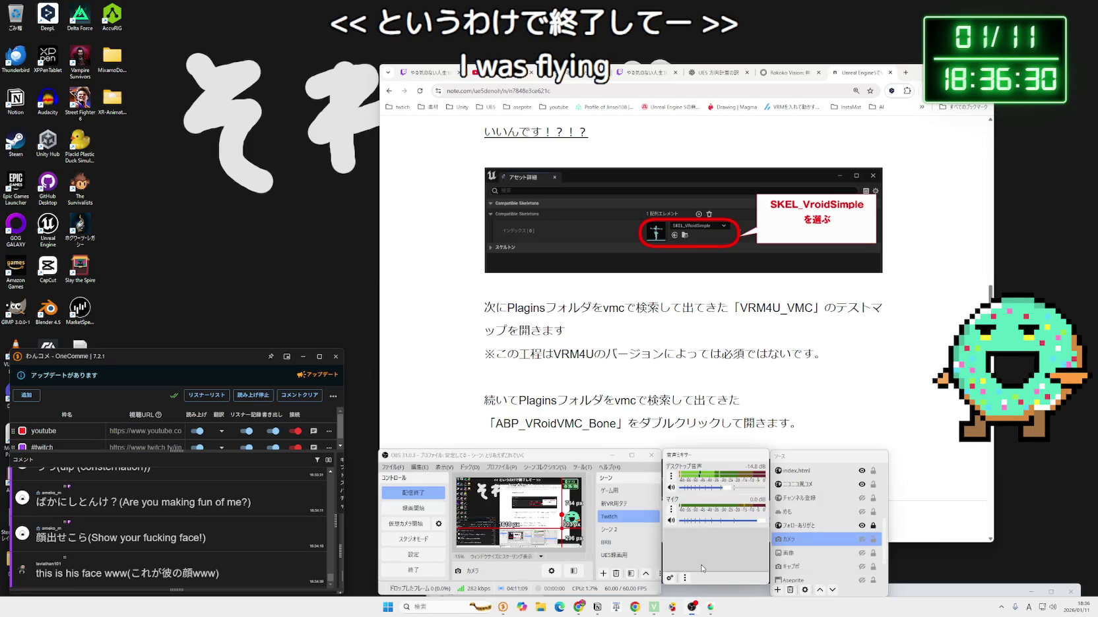
right_click(838, 544)
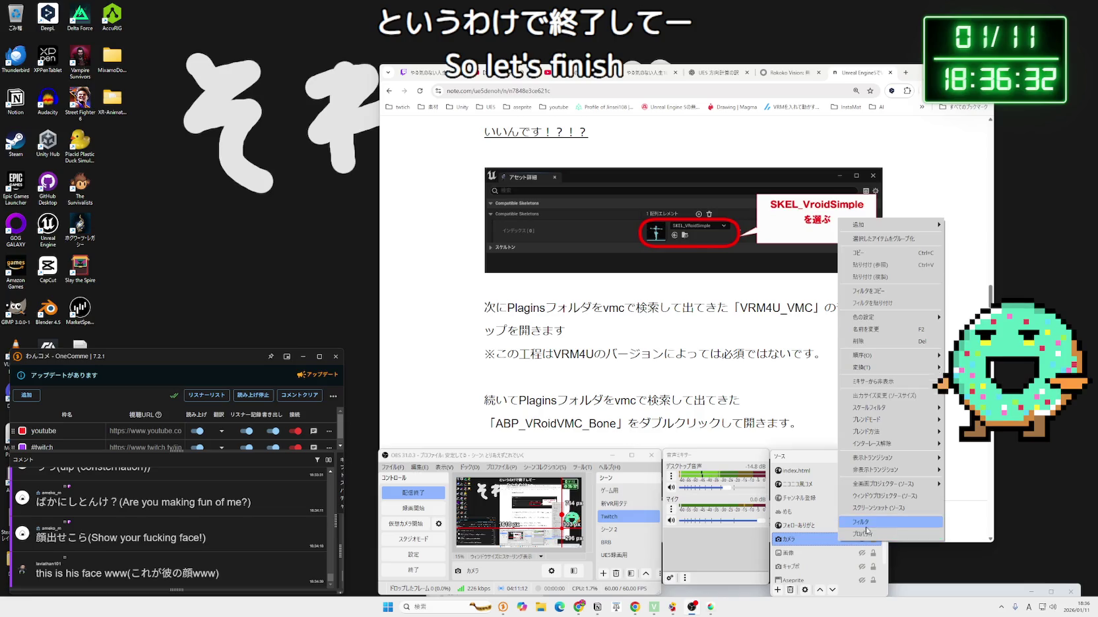
left_click(871, 534)
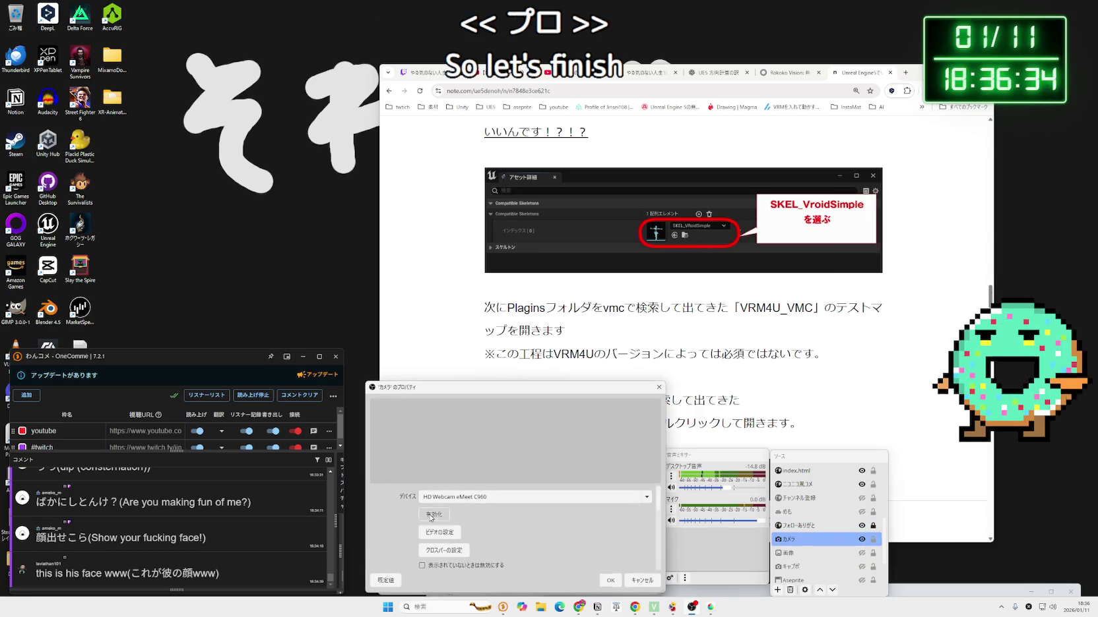
left_click(610, 579)
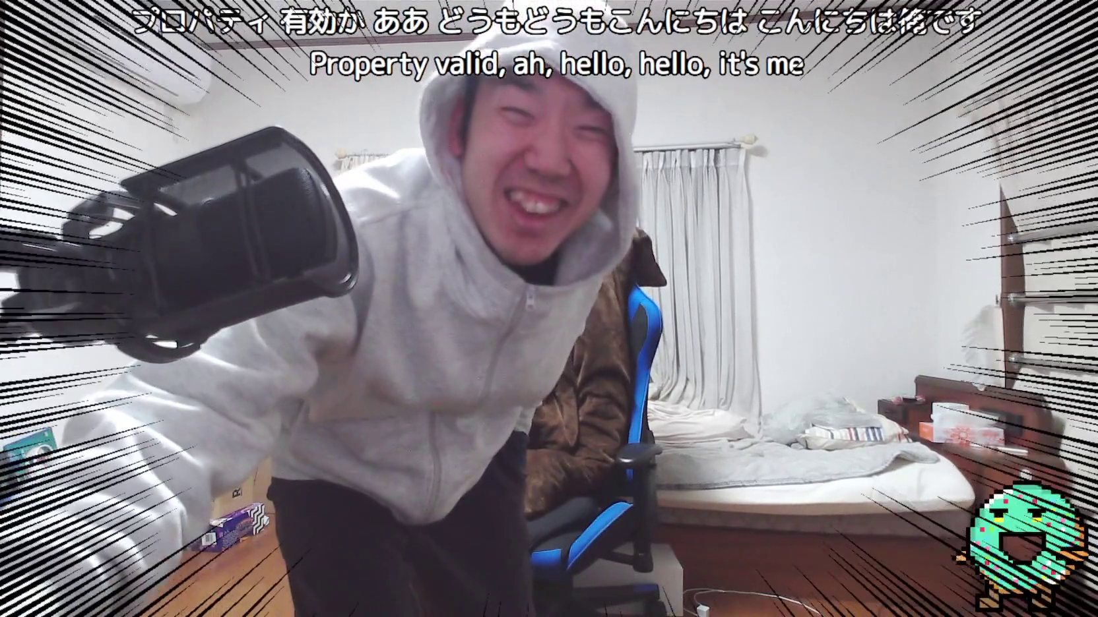
left_click(613, 517)
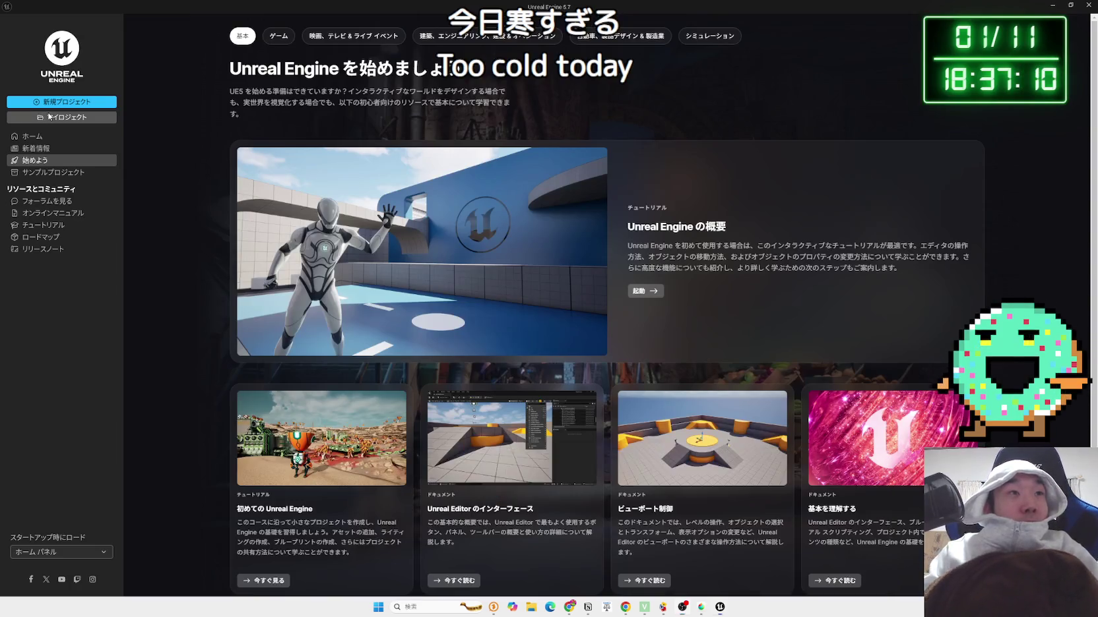
- Open the PhysicsBoxing project from My Projects in the launcher
left_click(49, 116)
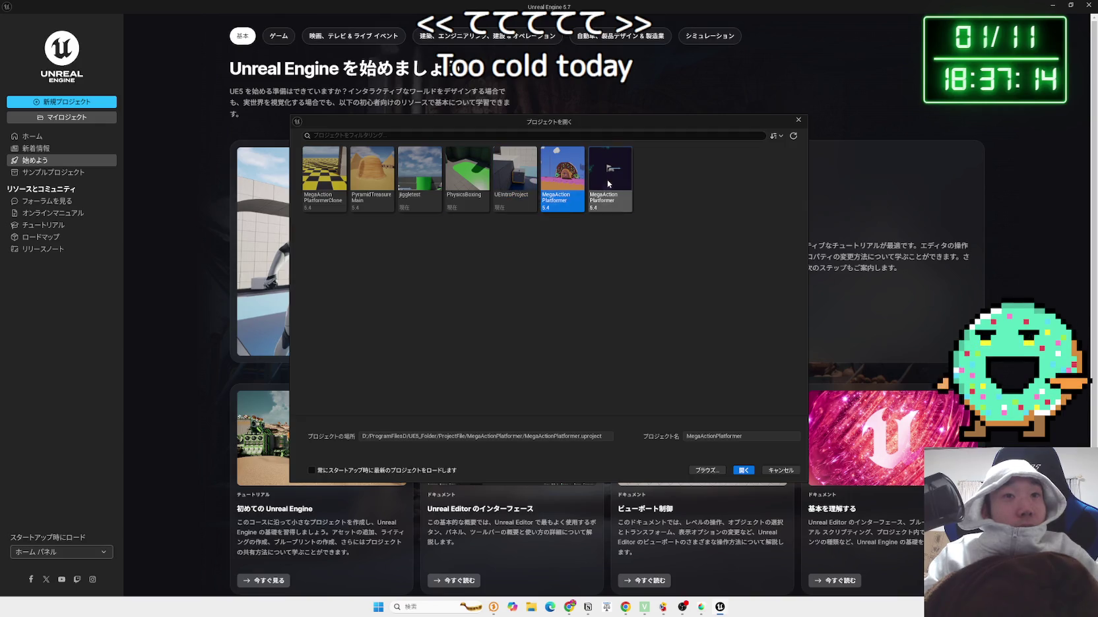
left_click(469, 195)
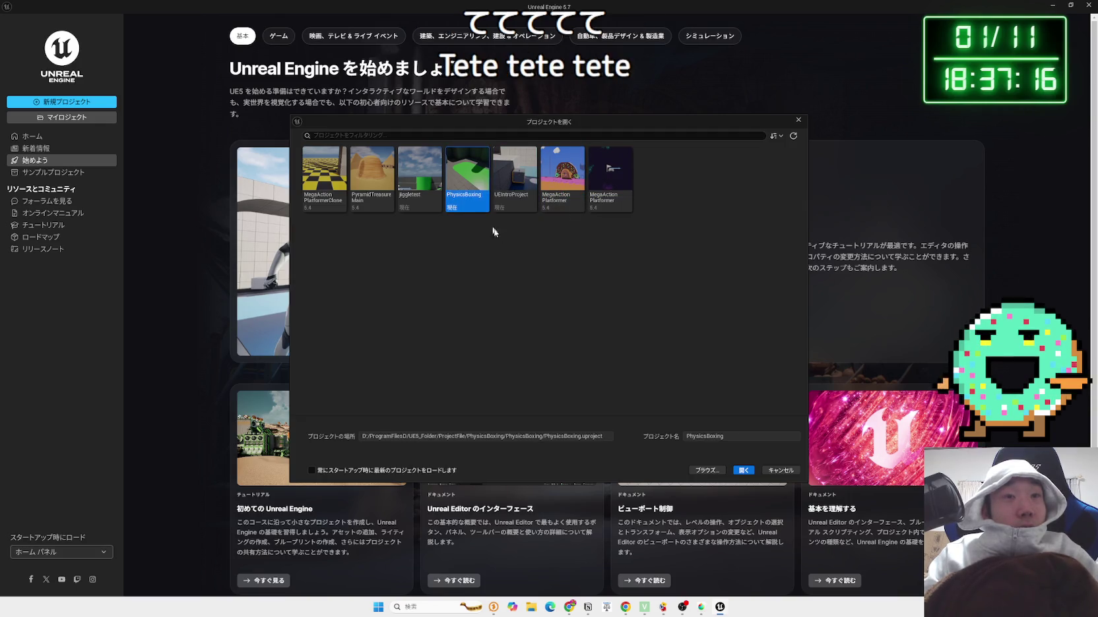
left_click(743, 470)
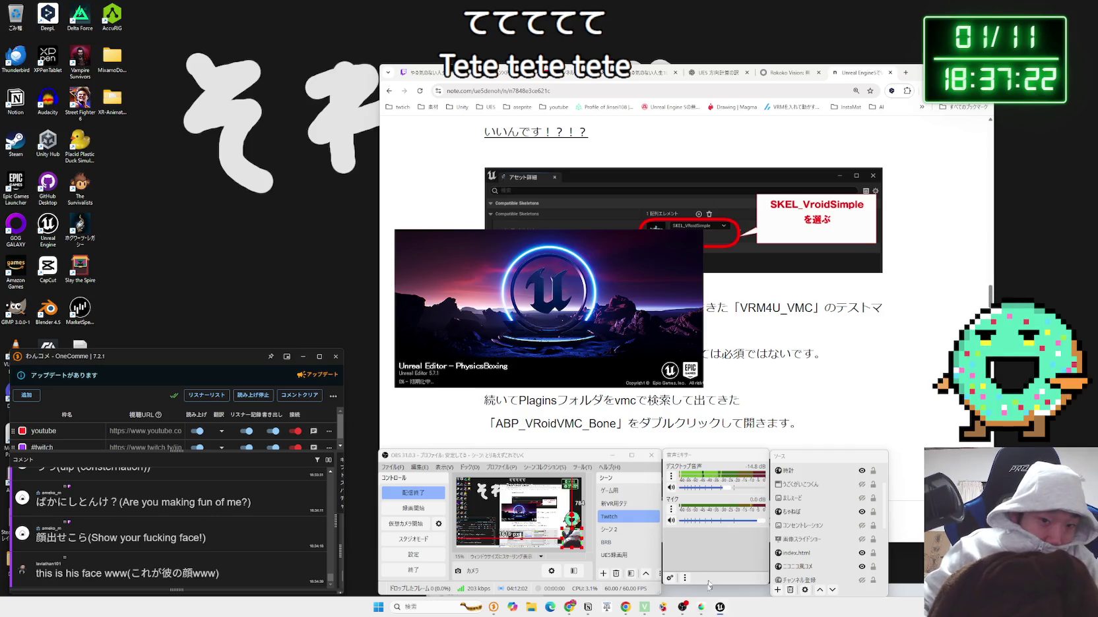
- Open the bookmarked x.com page in a new Chrome tab and reposition the window
left_click(572, 607)
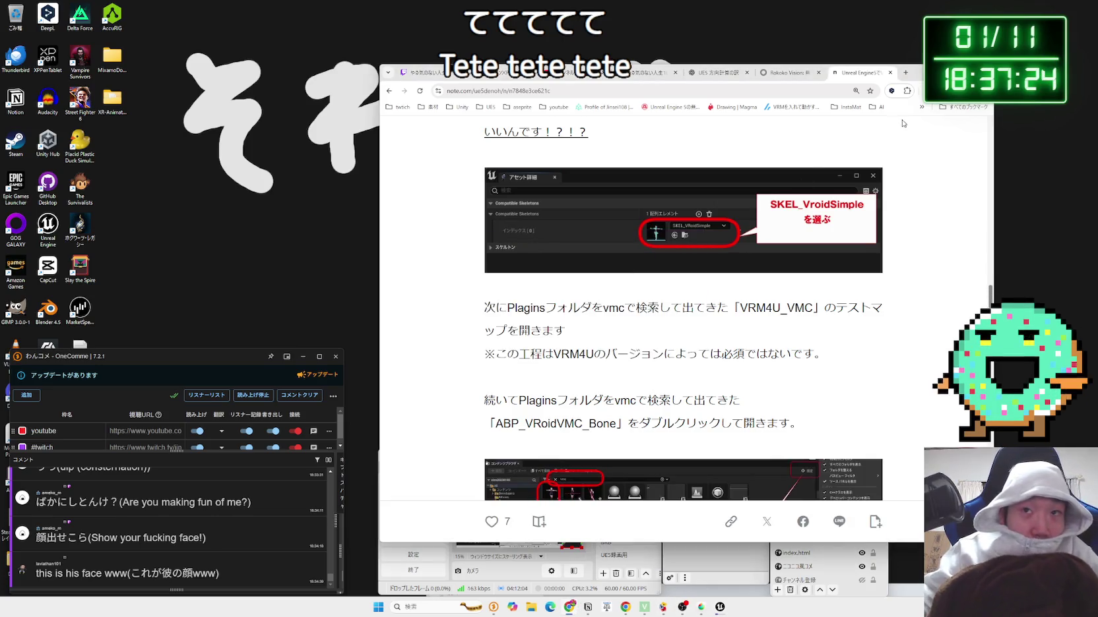
left_click(903, 73)
left_click(963, 107)
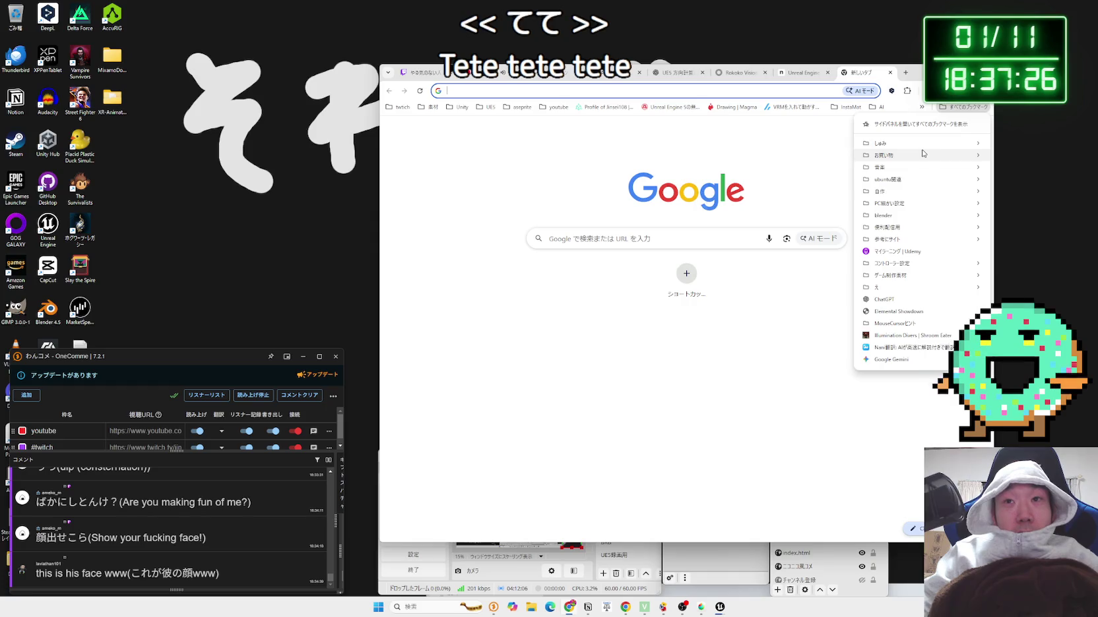
mouse_move(924, 149)
left_click(771, 176)
left_click_drag(917, 71, 869, 37)
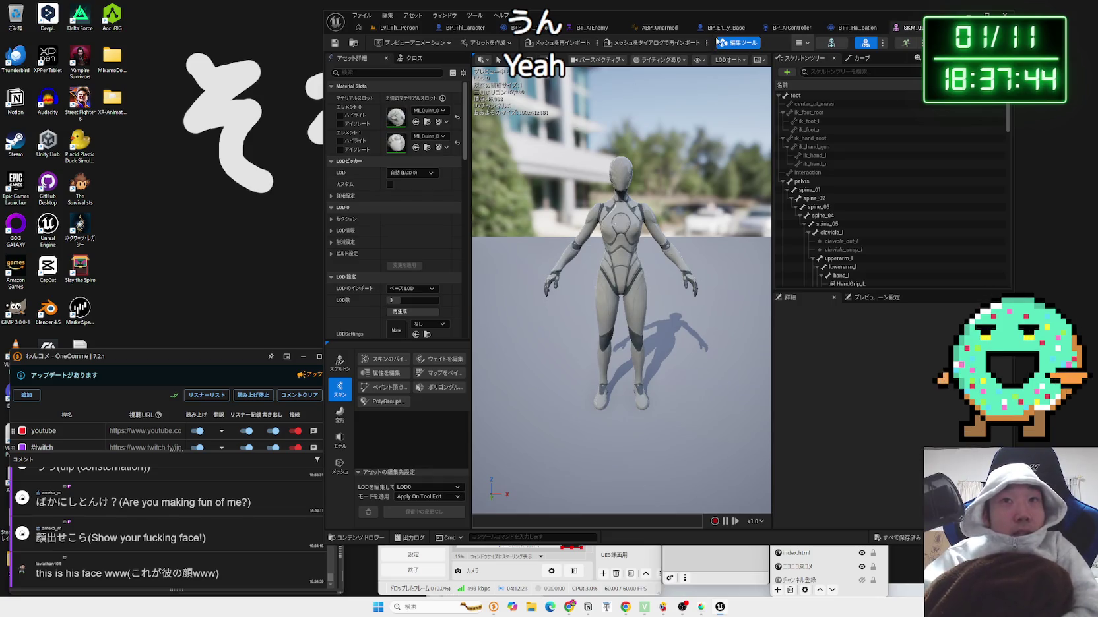
- Filter the Content Browser to levels and load Lvl_Platforming
left_click(791, 28)
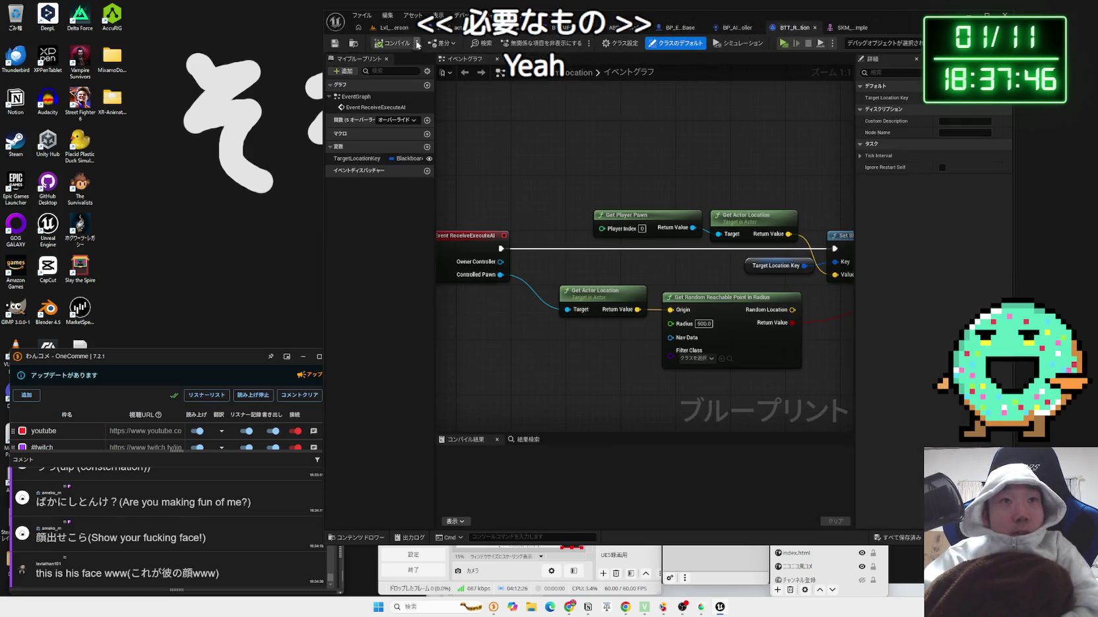
left_click(391, 27)
left_click(441, 419)
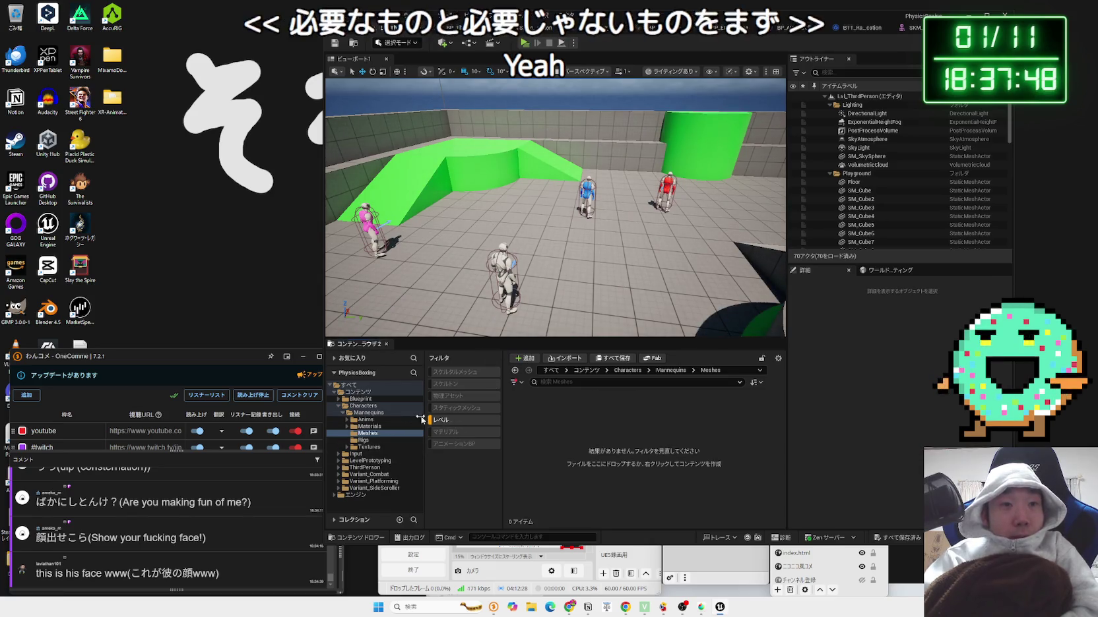
left_click(359, 392)
left_click(610, 445)
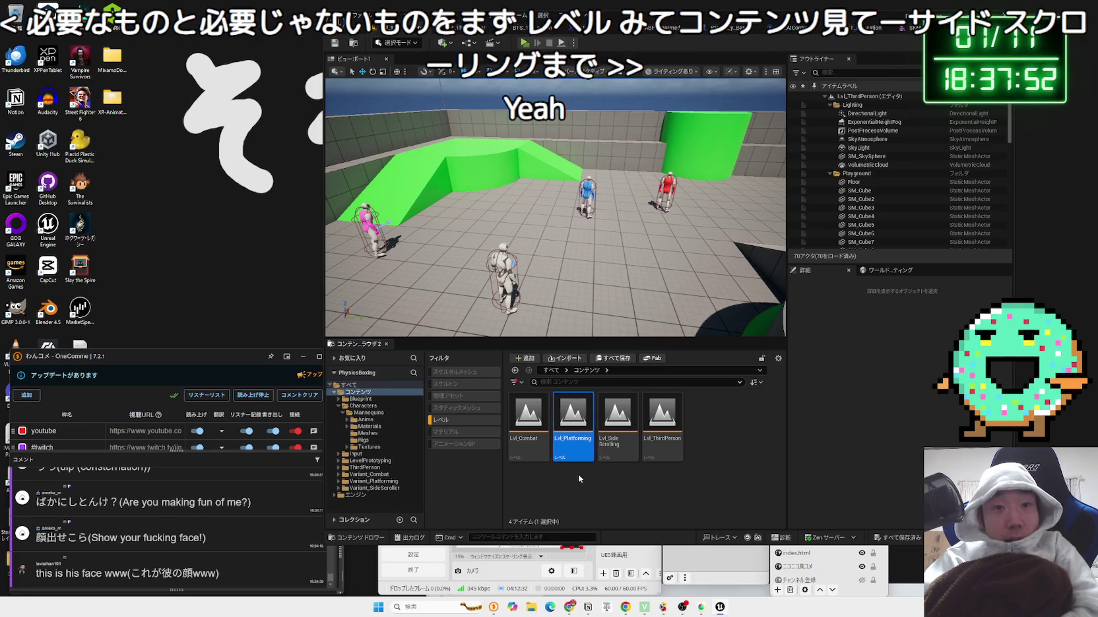
double_click(572, 439)
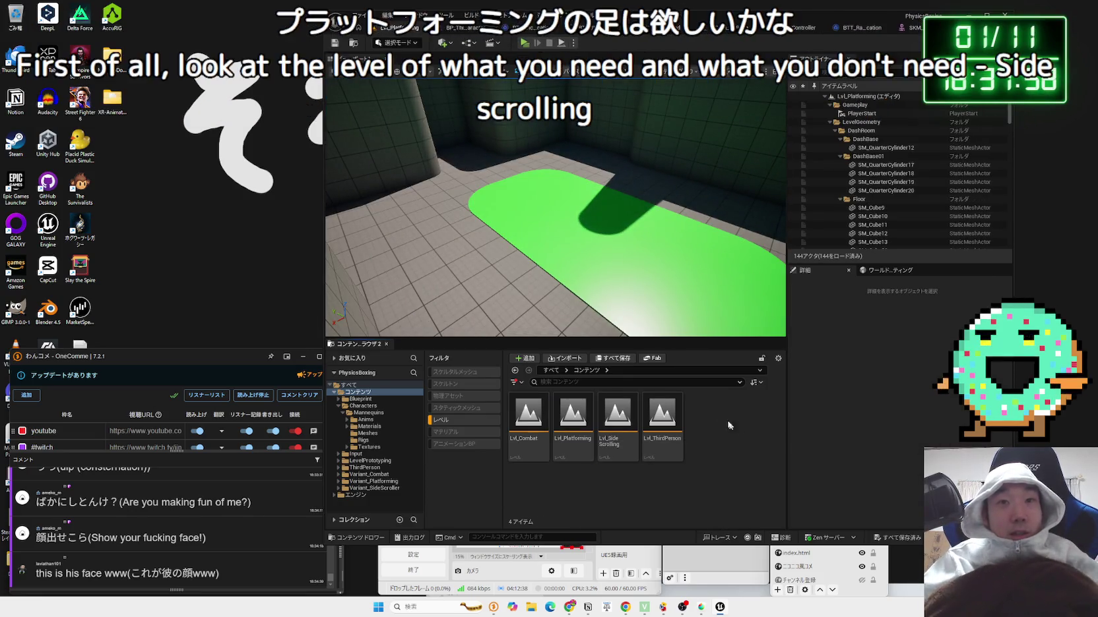
- Look through the other open asset editors, including the SKM_Quinn_Simple mesh, and return to Lvl_Platforming
left_click(479, 29)
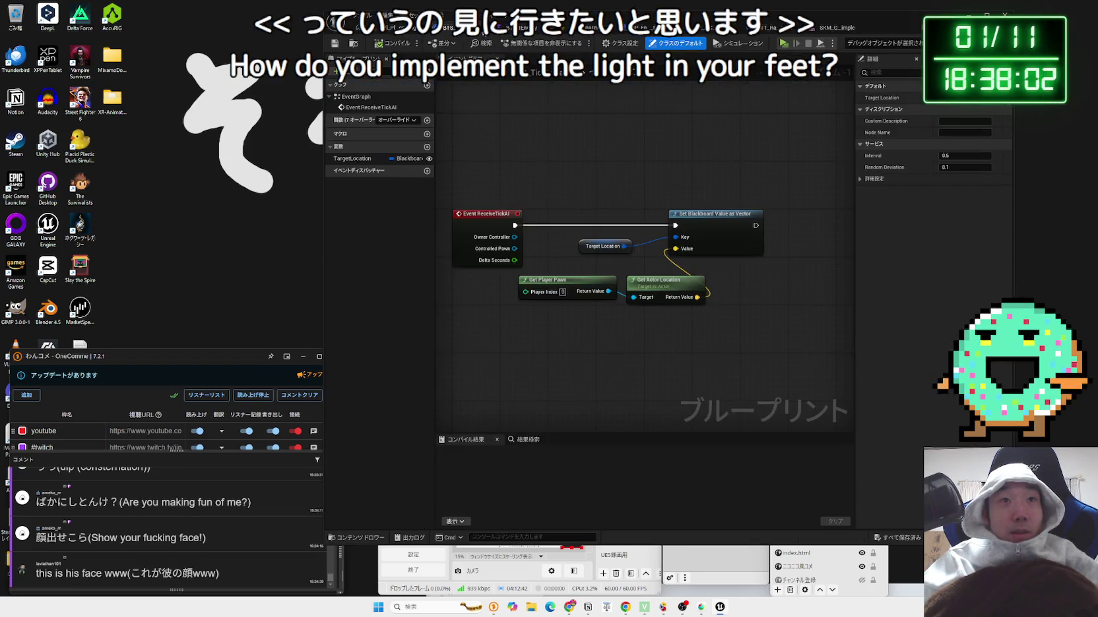
left_click(500, 29)
left_click(520, 30)
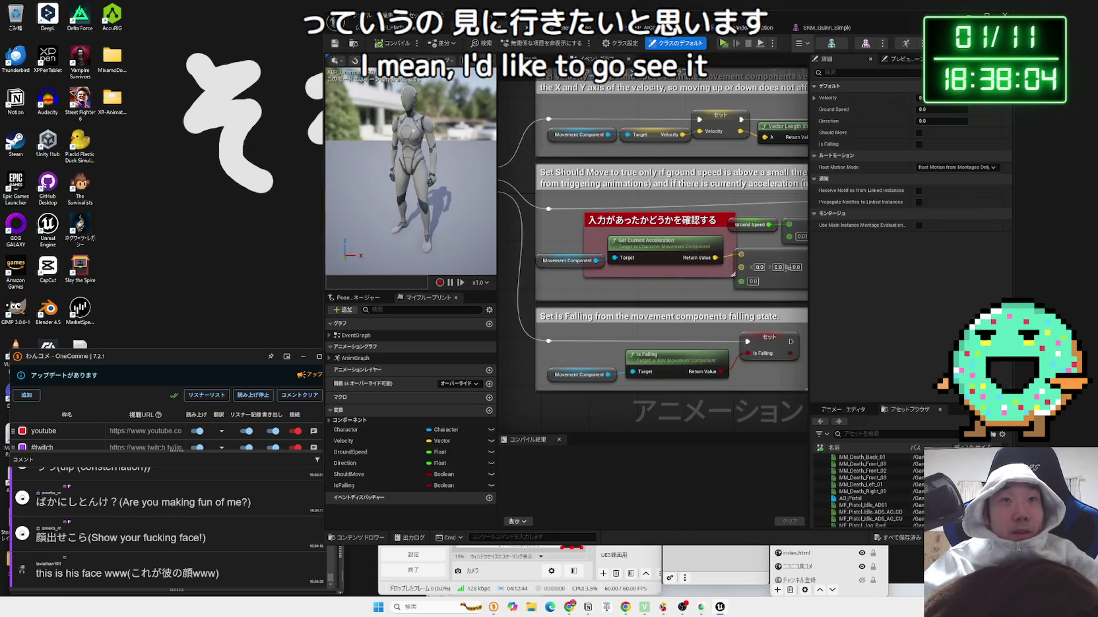
left_click(539, 30)
left_click(560, 29)
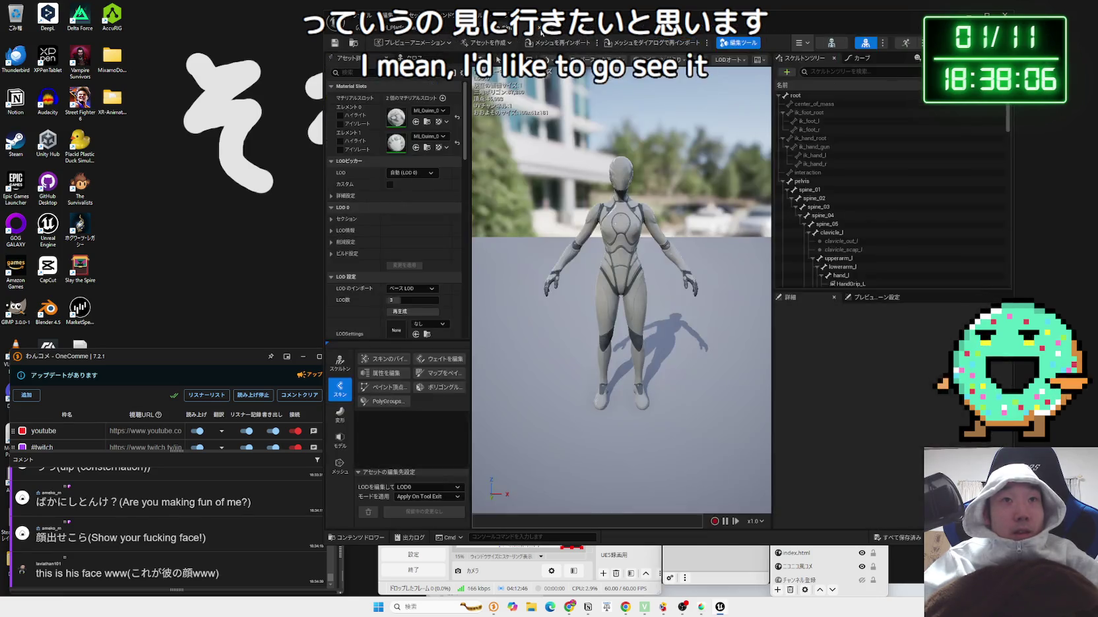
left_click(399, 28)
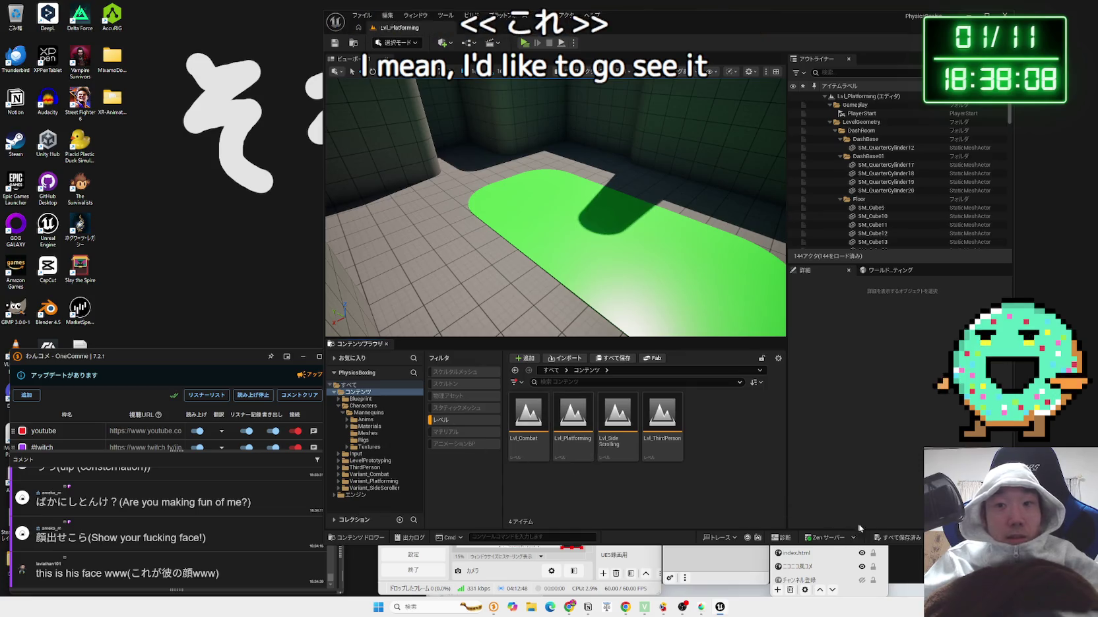
- Check the level's World Settings game mode and locate its default pawn BP_PlatformingCharacter
left_click(888, 270)
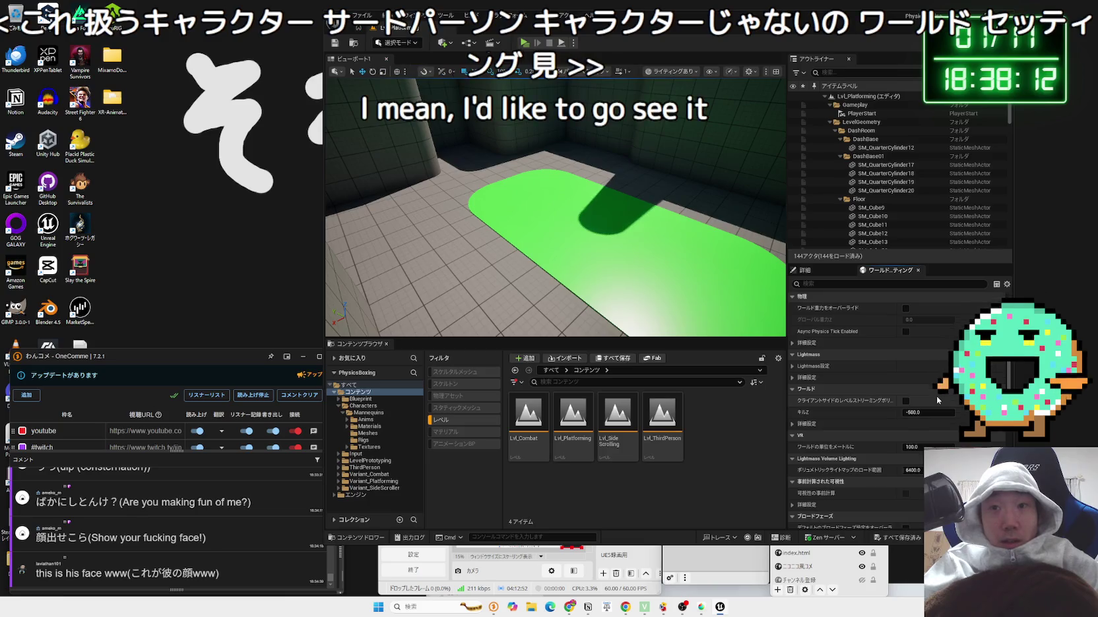
scroll(937, 396, "up", 3)
left_click(793, 368)
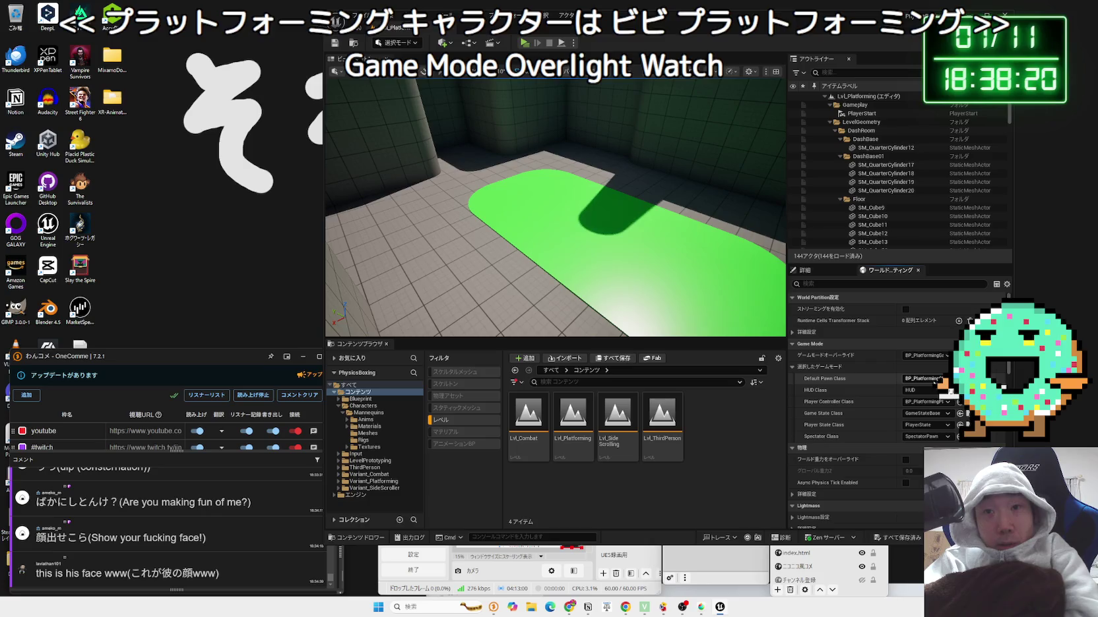
left_click(960, 379)
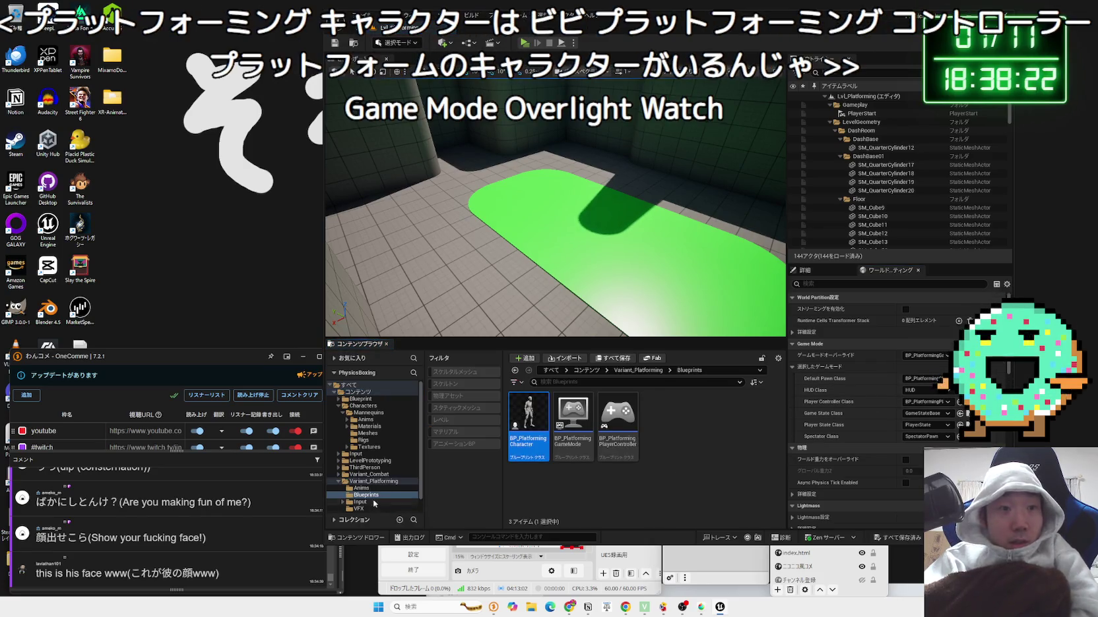
- Browse to Variant_Platforming > Blueprints and open BP_PlatformingPlayerController
double_click(341, 393)
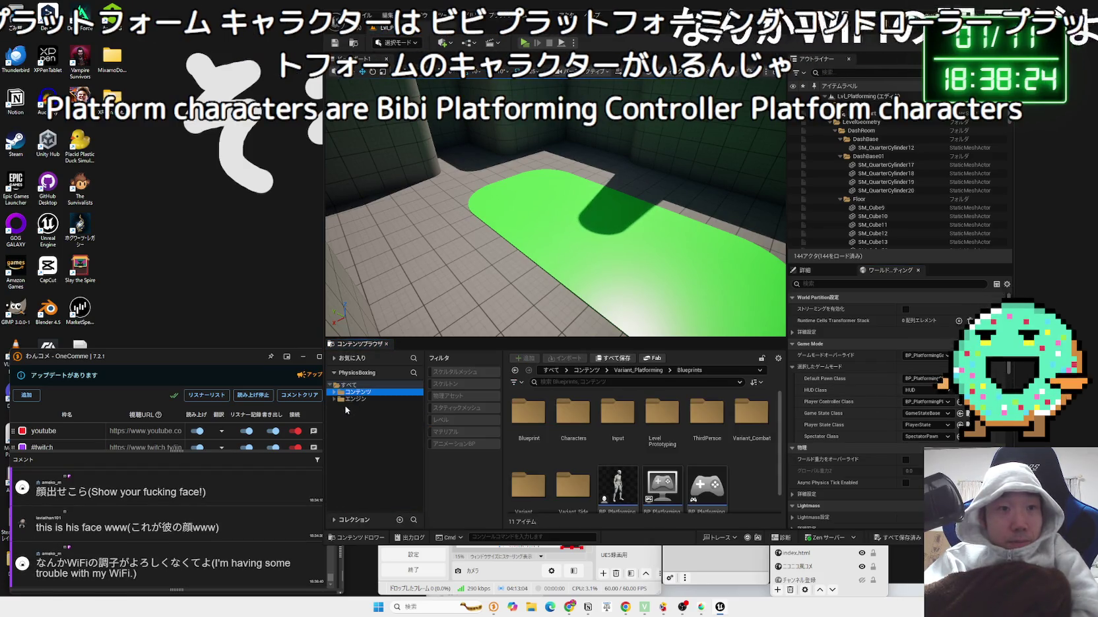
double_click(341, 393)
left_click(338, 406)
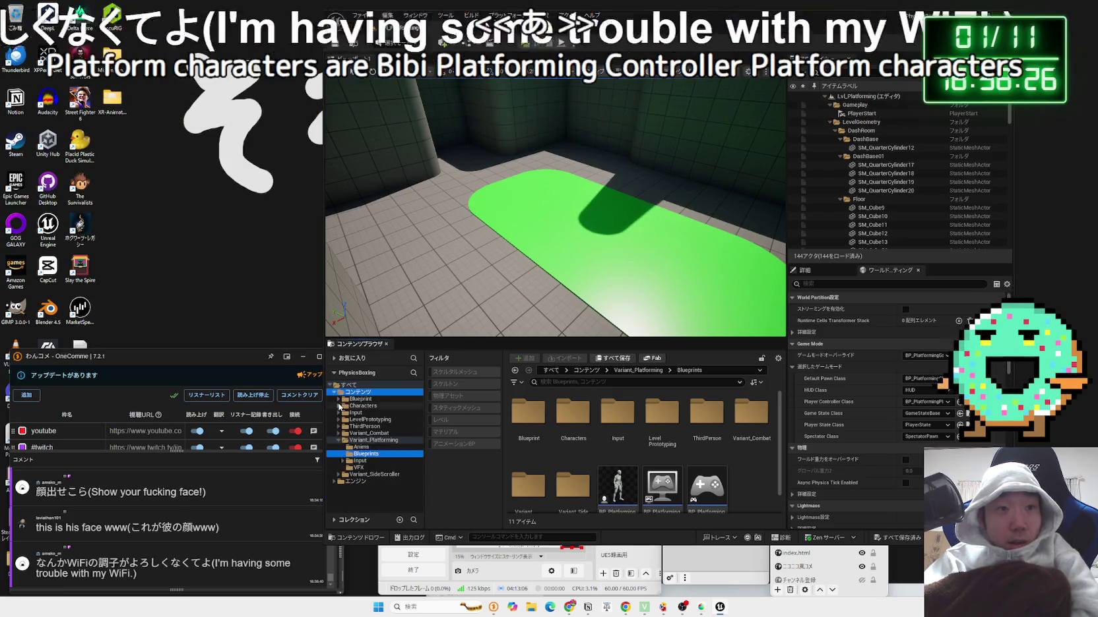
scroll(659, 462, "down", 1)
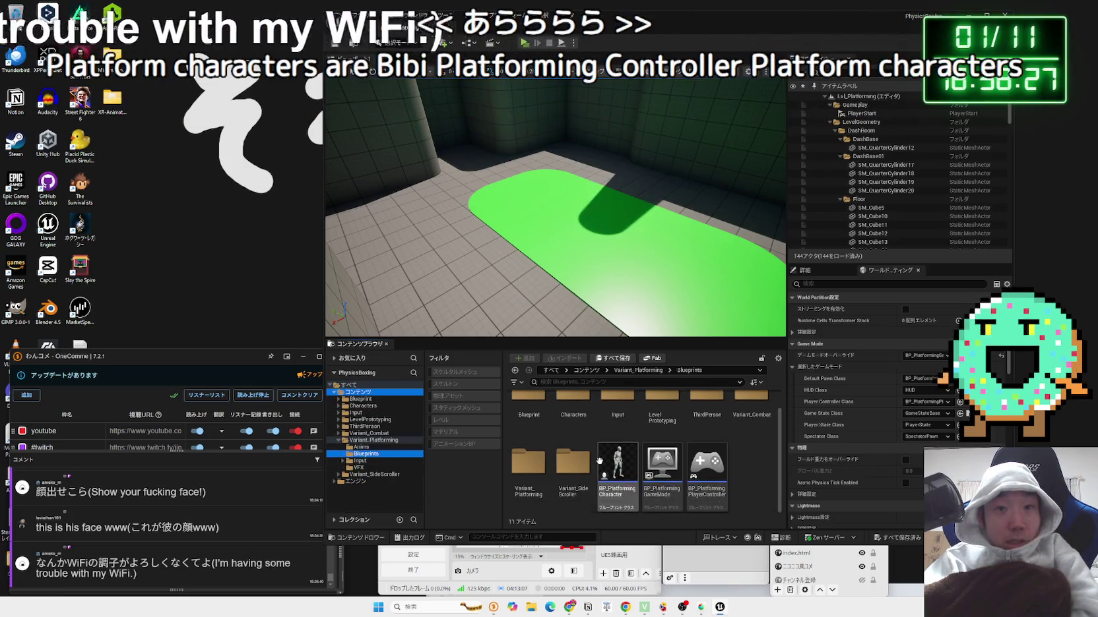
double_click(727, 471)
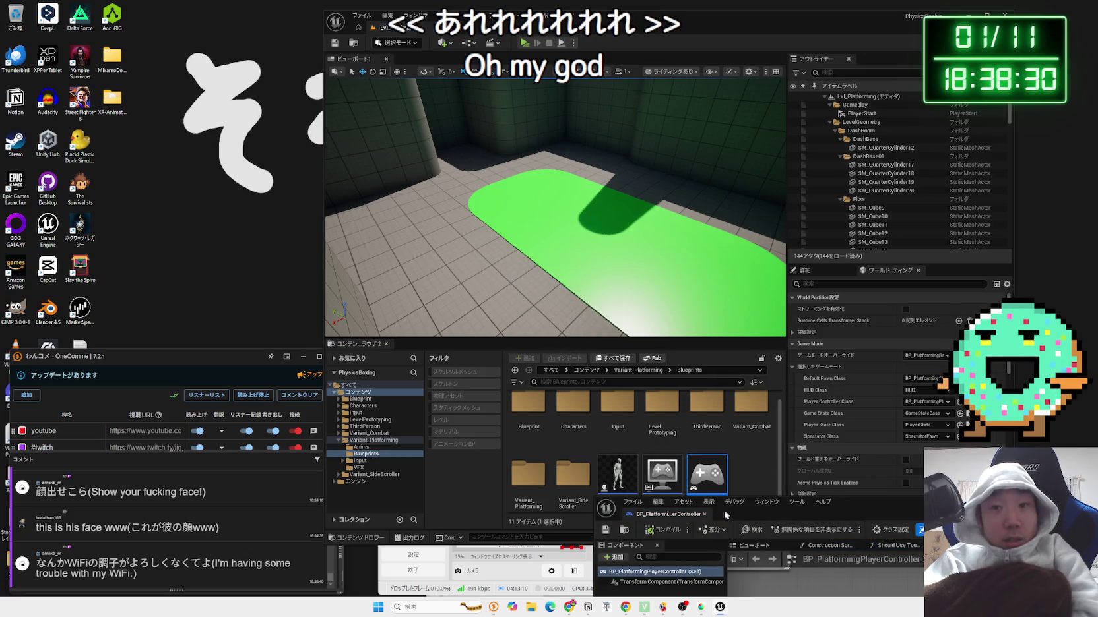
- Dock the Blueprint editor and pan the Event Graph to the pawn destruction handling
mouse_move(490, 152)
left_mouse_down()
mouse_move(462, 85)
mouse_move(462, 27)
left_mouse_up()
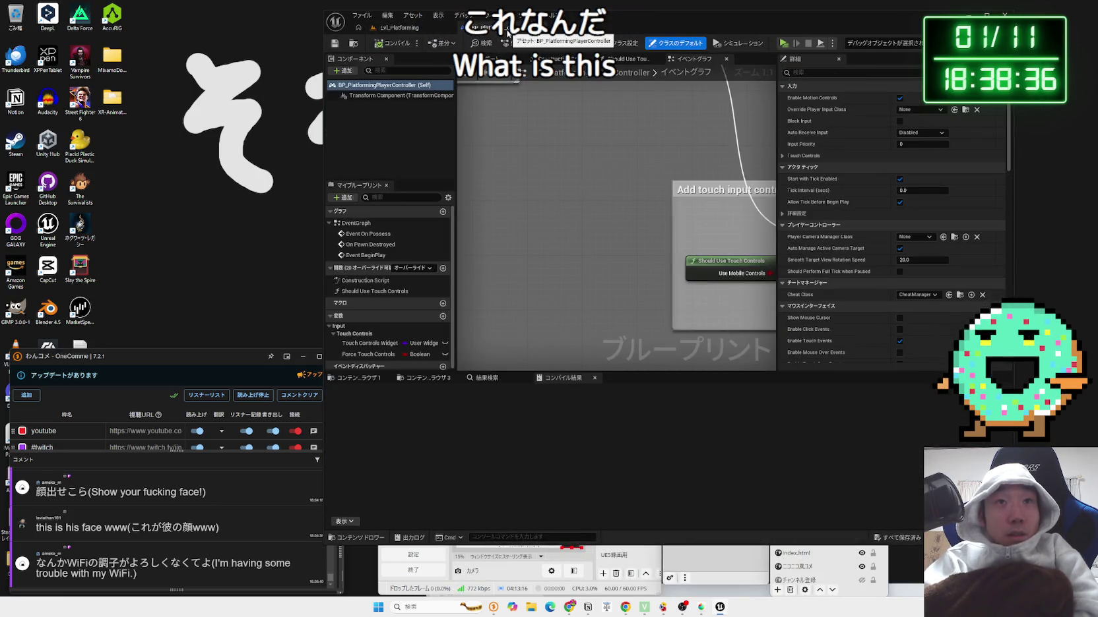
scroll(558, 314, "down", 10)
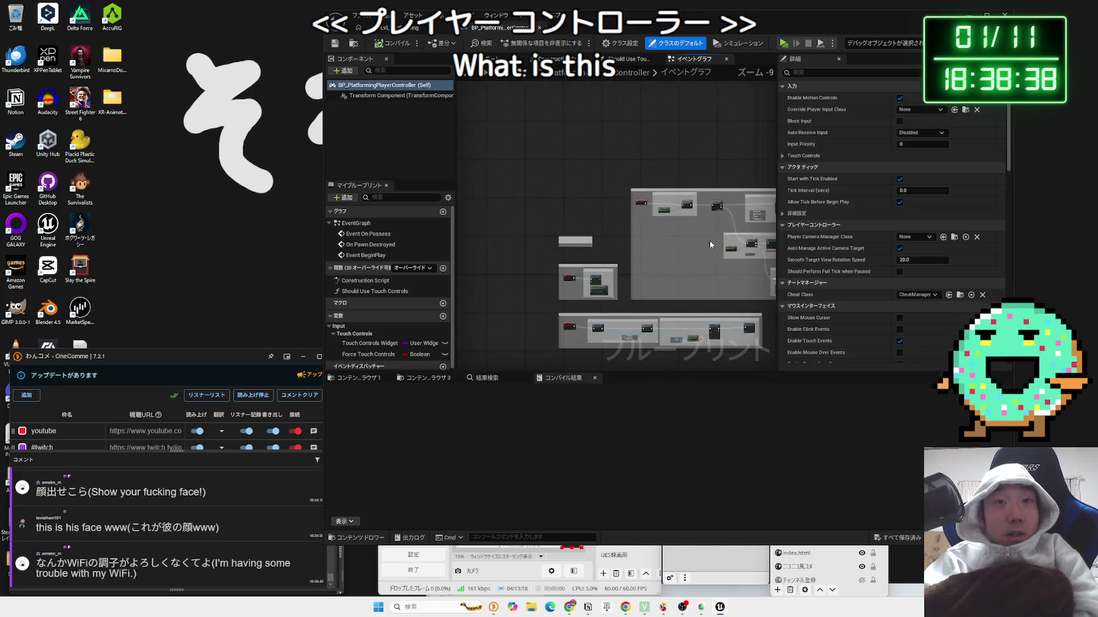
left_click_drag(709, 240, 627, 153)
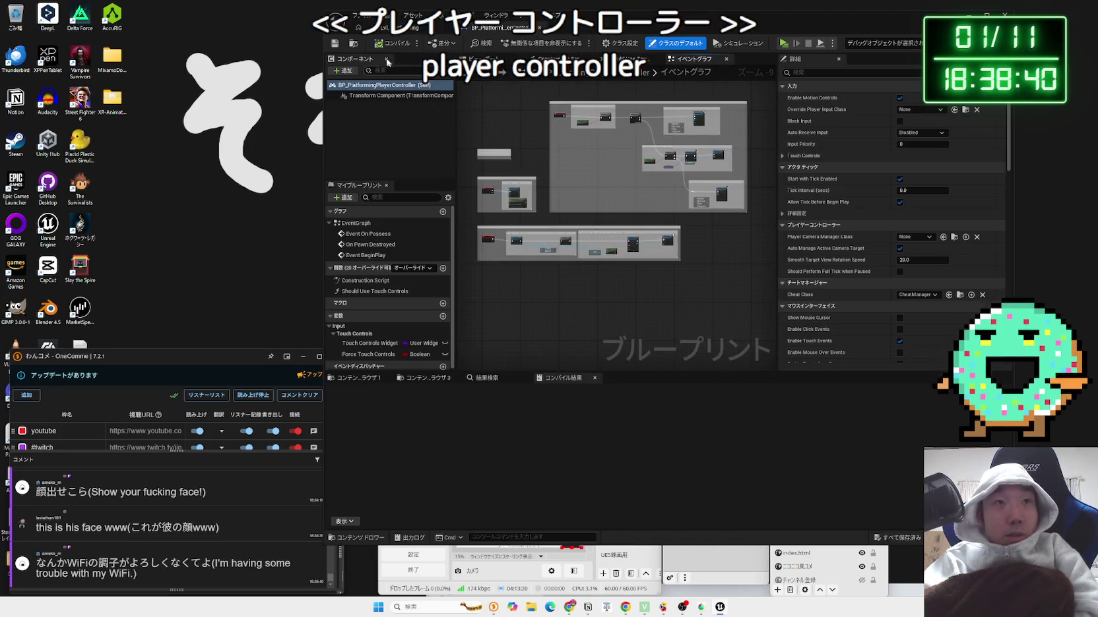
scroll(583, 263, "up", 3)
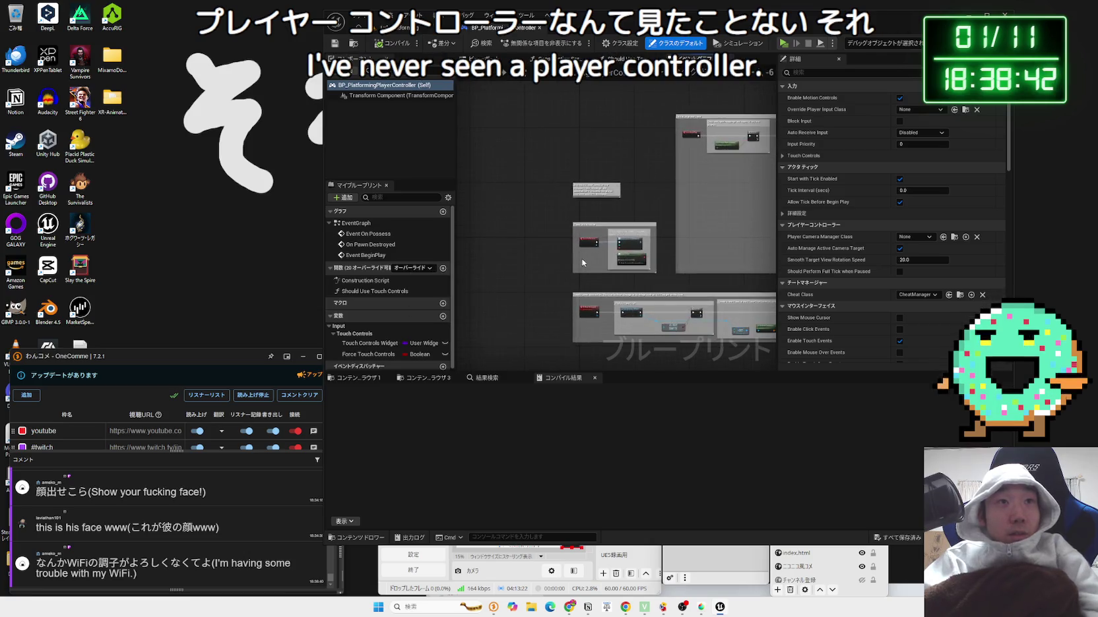
scroll(582, 262, "up", 3)
left_click_drag(568, 276, 492, 198)
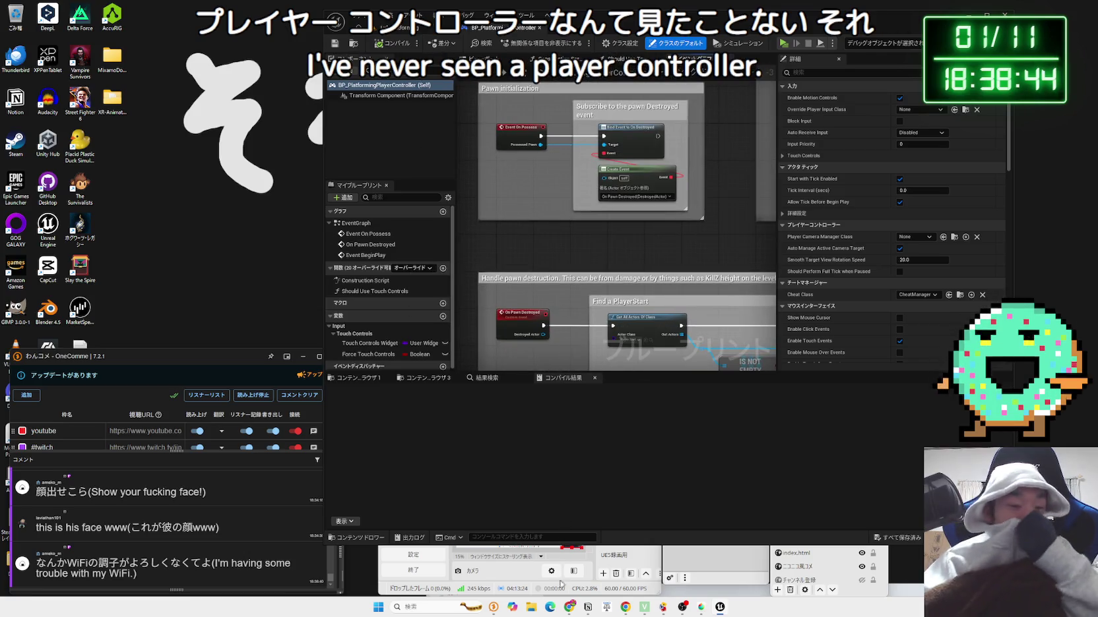
- Search Google for 'ue5 player controller' in a new Chrome tab
left_click(569, 607)
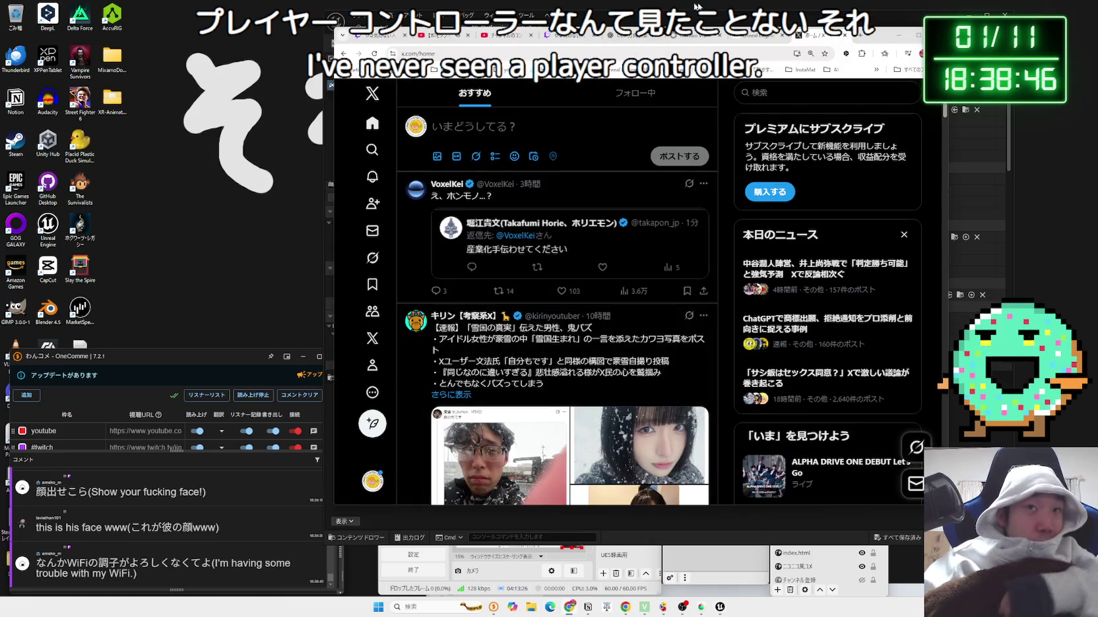
left_click(858, 35)
type("ＵＥ")
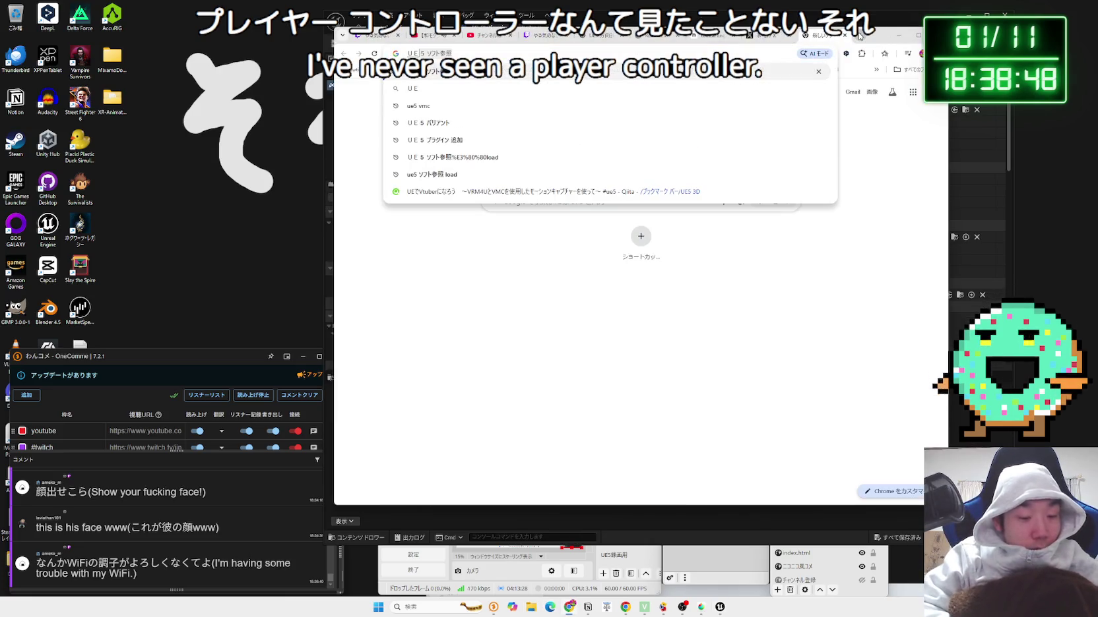
type("５ ")
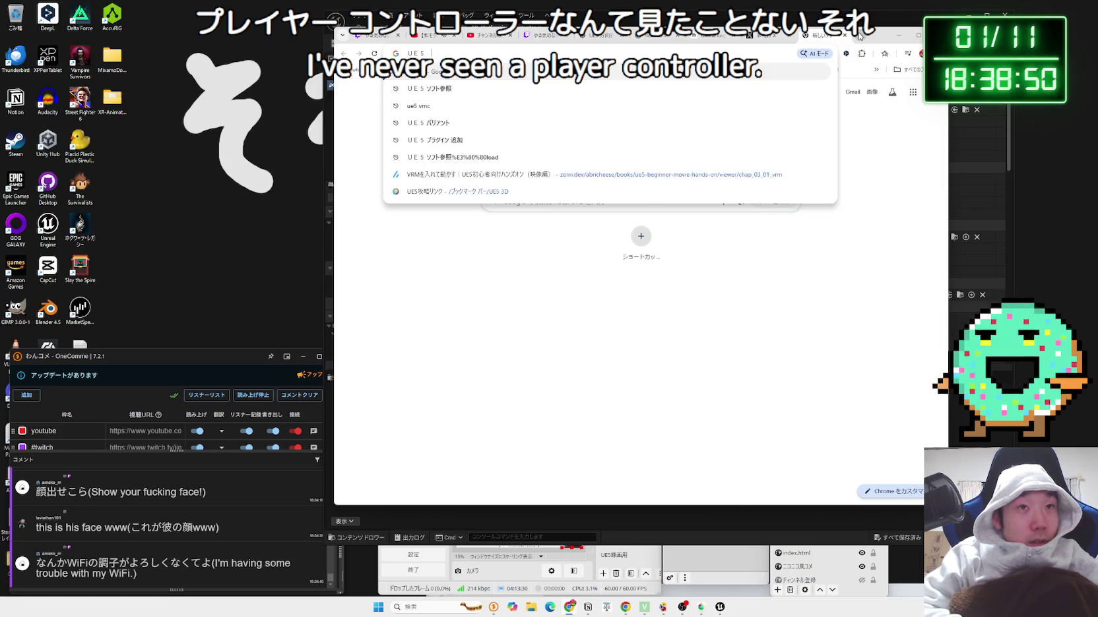
type("player")
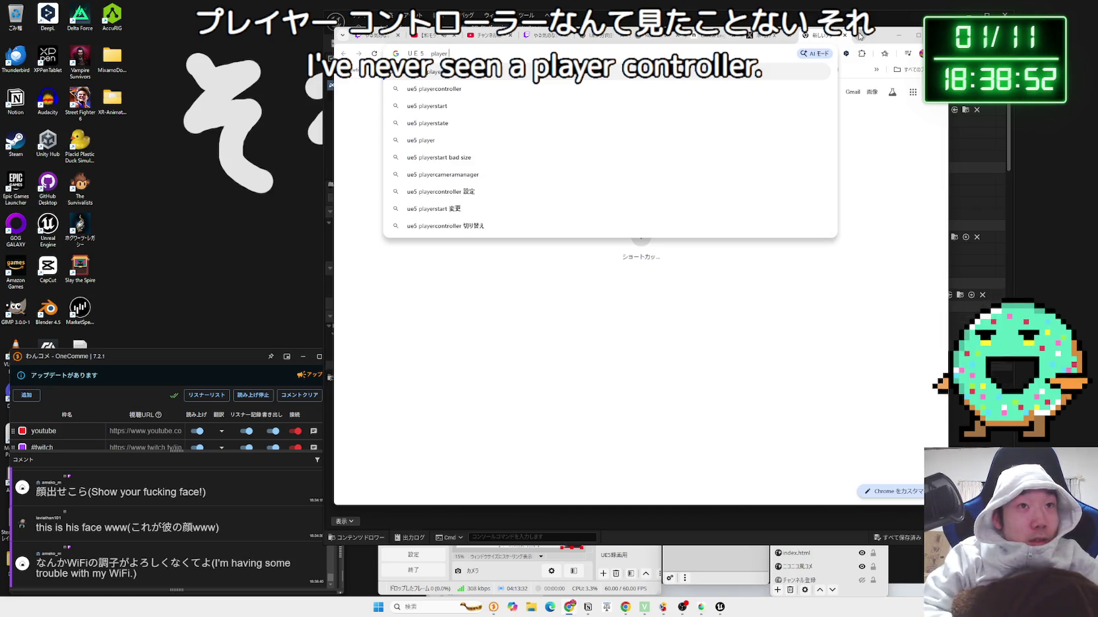
left_click(520, 89)
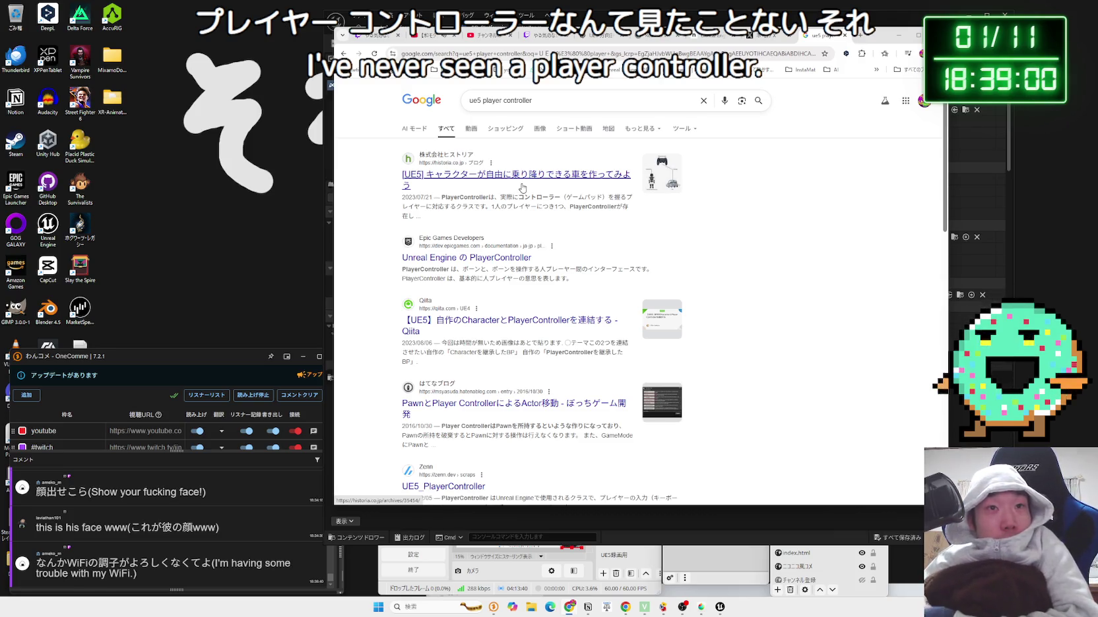
- Read the result snippets and open the Unreal Engine の PlayerController documentation page
mouse_move(501, 207)
left_mouse_down()
mouse_move(630, 206)
mouse_move(403, 196)
left_mouse_up()
left_click(630, 207)
left_click(486, 204)
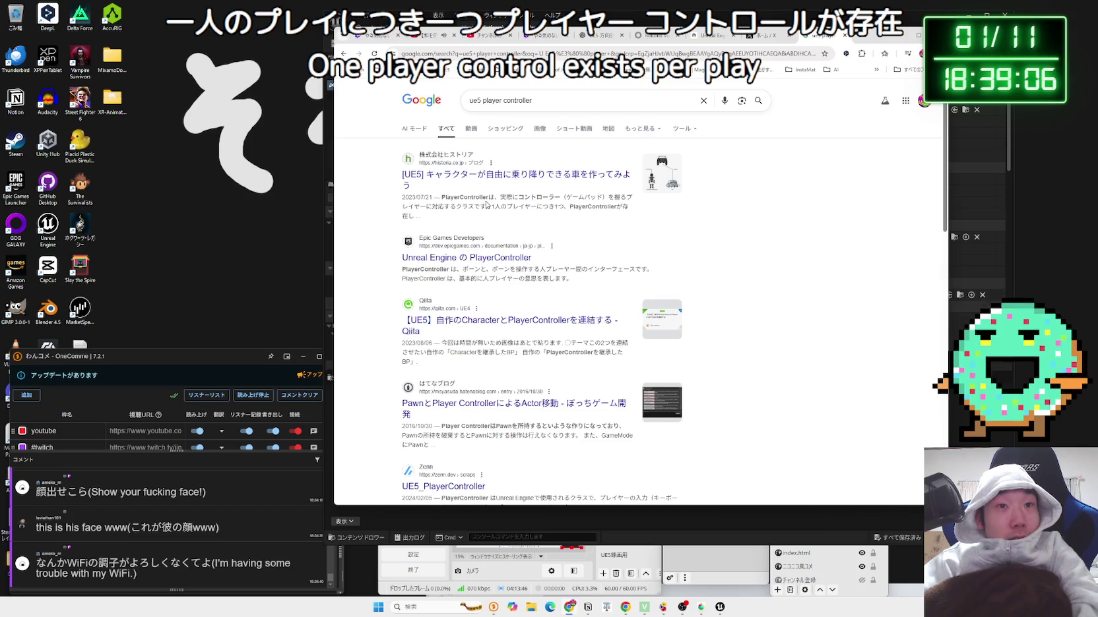
left_click_drag(492, 270, 564, 279)
left_click(491, 271)
left_click_drag(492, 270, 562, 278)
left_click(562, 278)
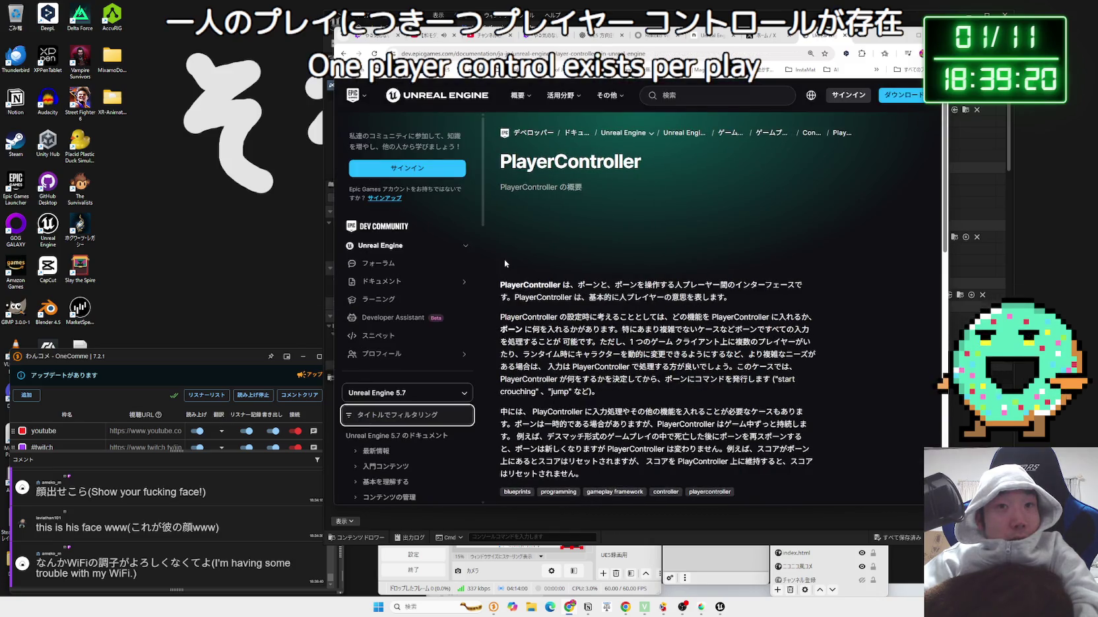
- Read the PlayerController overview and input-handling text, then web-search the comment word モノポリー
mouse_move(598, 240)
left_mouse_down()
mouse_move(669, 326)
mouse_move(533, 241)
left_mouse_up()
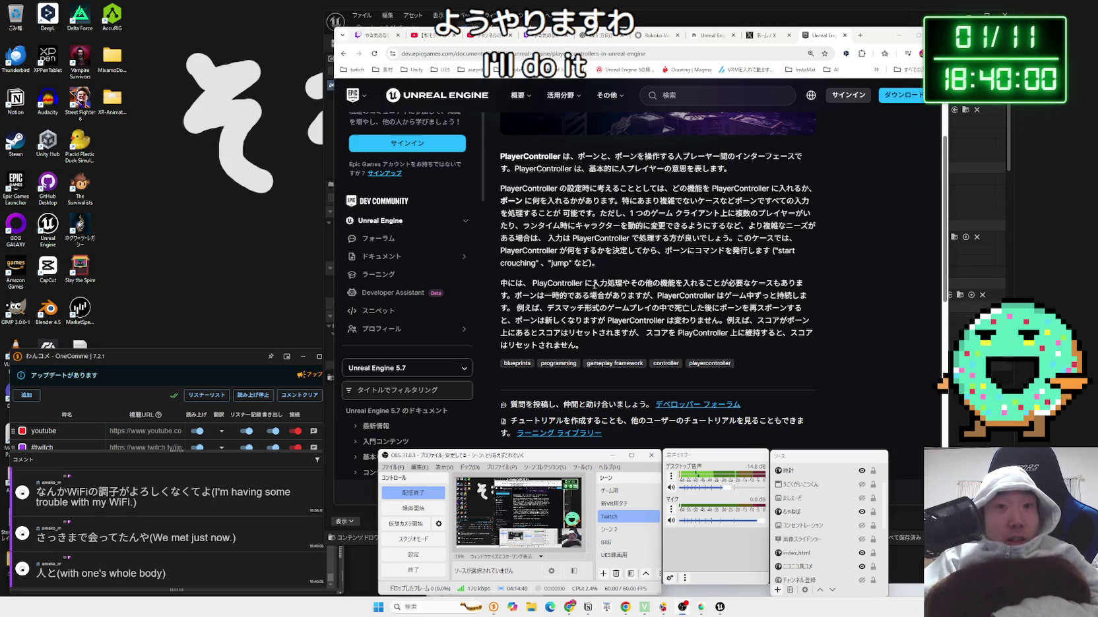
left_click_drag(593, 284, 708, 283)
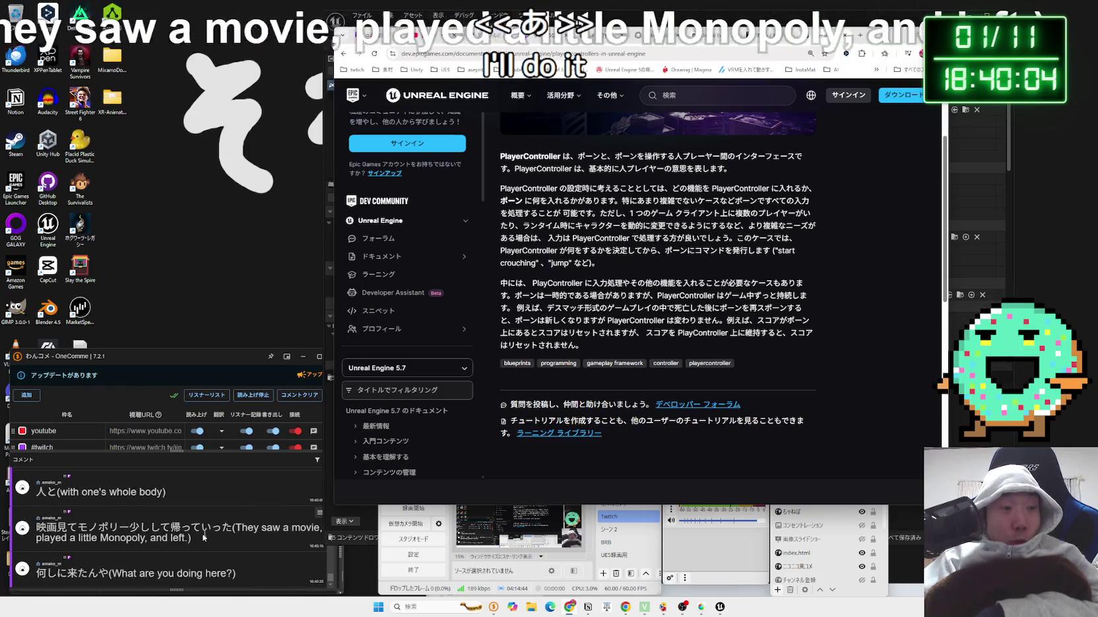
left_click_drag(132, 527, 80, 528)
key("ctrl+shift+g")
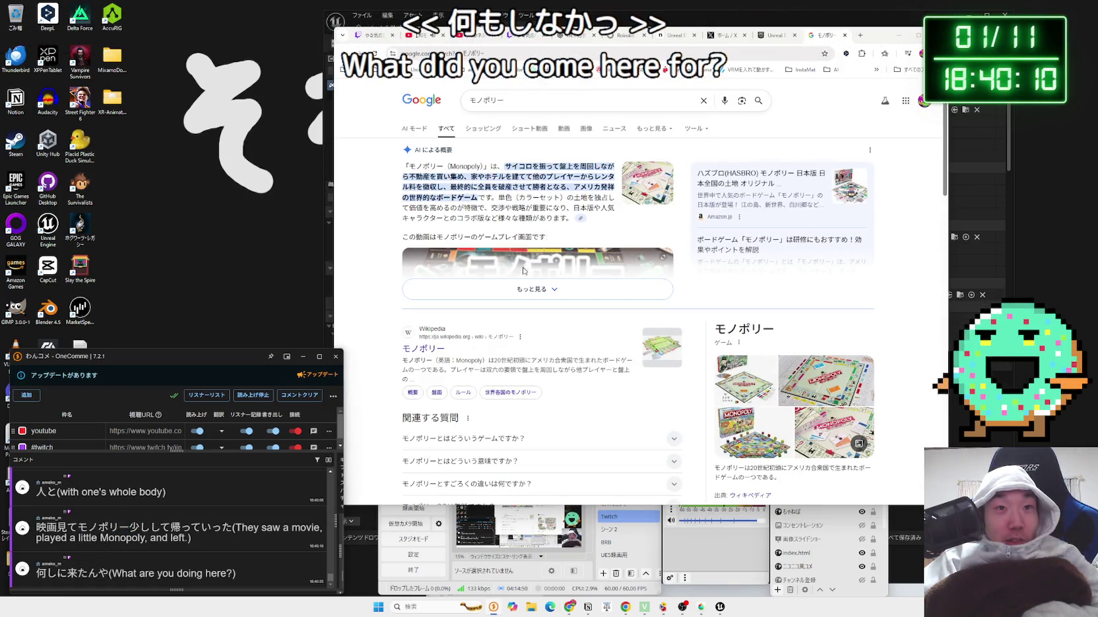
- Read the expanded Google AI overview on モノポリー, then return to the PlayerController docs tab
left_click(528, 289)
mouse_move(587, 223)
left_mouse_down()
mouse_move(501, 184)
mouse_move(403, 165)
mouse_move(480, 167)
left_mouse_up()
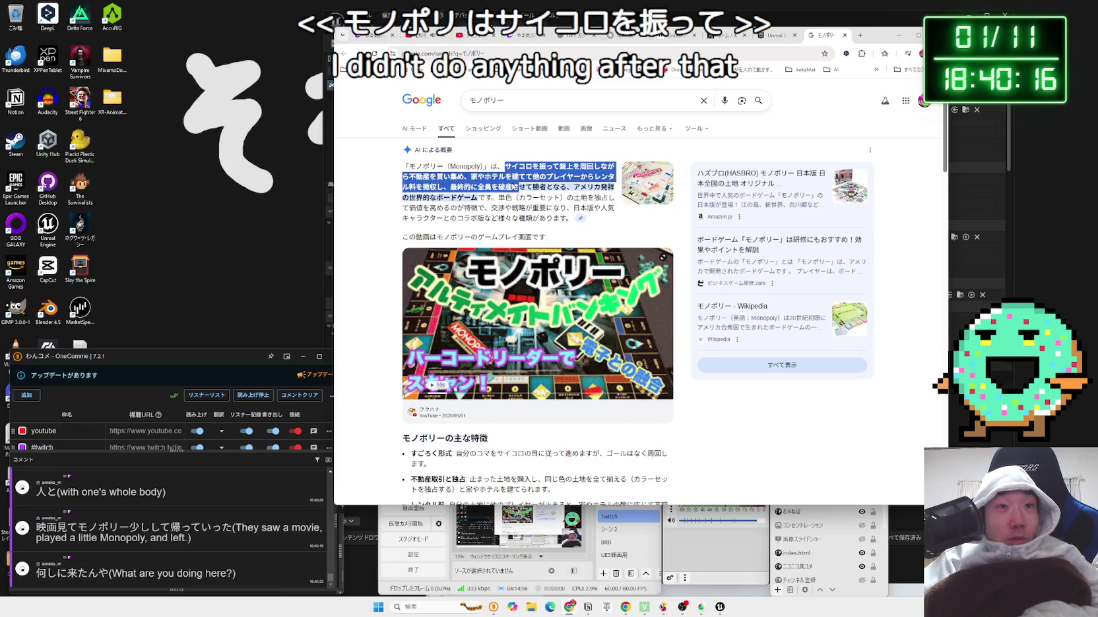
left_click(515, 187)
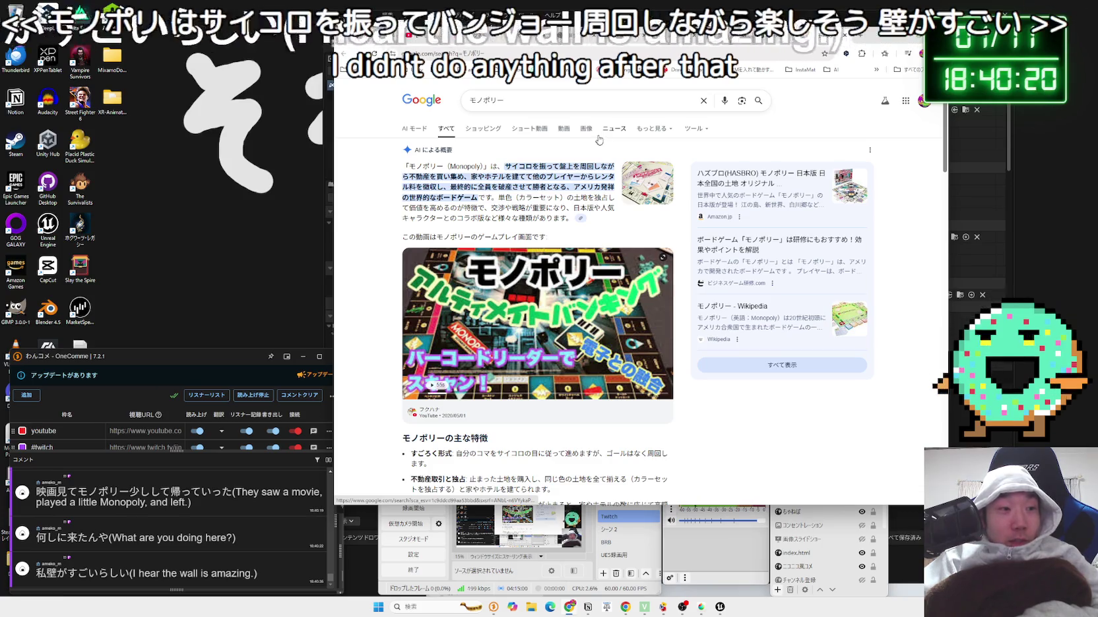
left_click(846, 39)
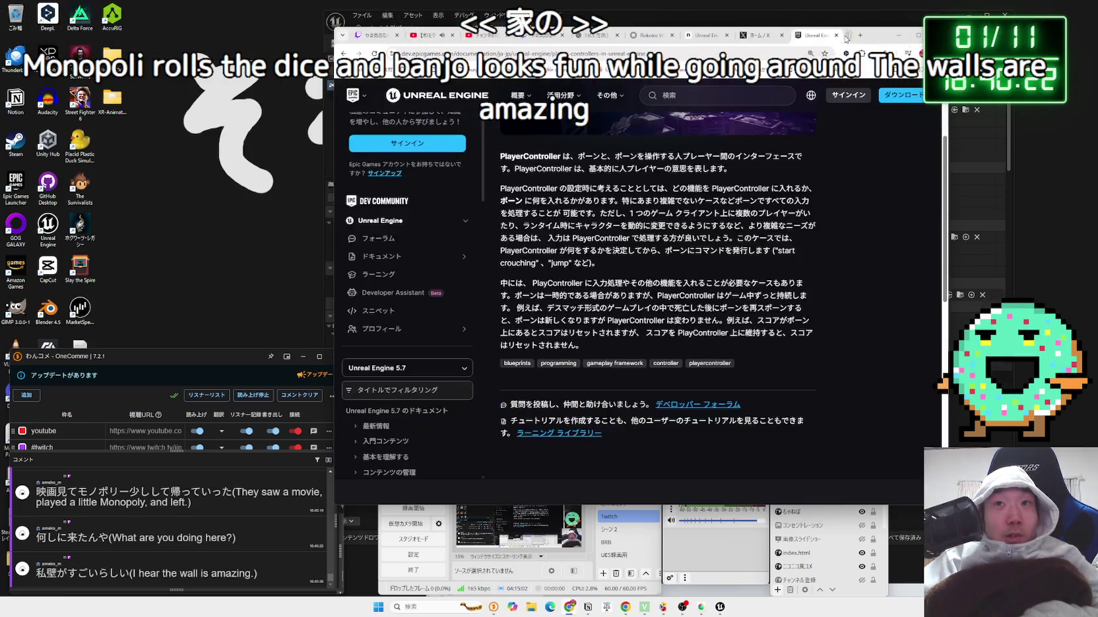
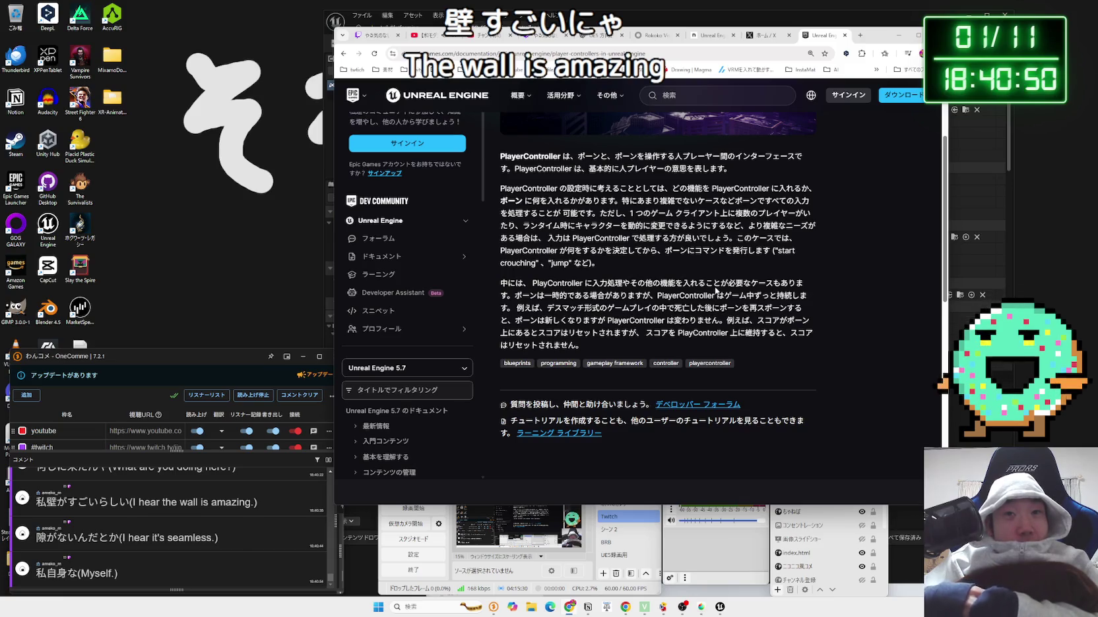
- Highlight the PlayerController passages on input handling, swapping characters and multiple players per client
scroll(706, 277, "down", 5)
scroll(673, 274, "up", 5)
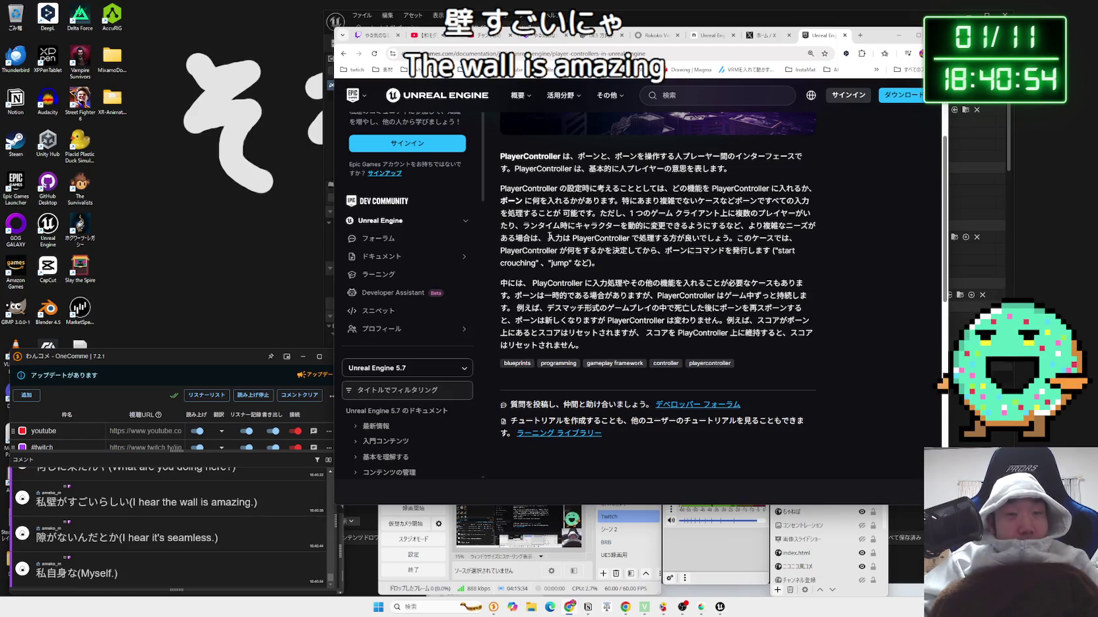
left_click_drag(681, 245, 734, 249)
mouse_move(692, 238)
left_mouse_down()
mouse_move(555, 236)
mouse_move(659, 225)
mouse_move(521, 225)
mouse_move(725, 248)
left_mouse_up()
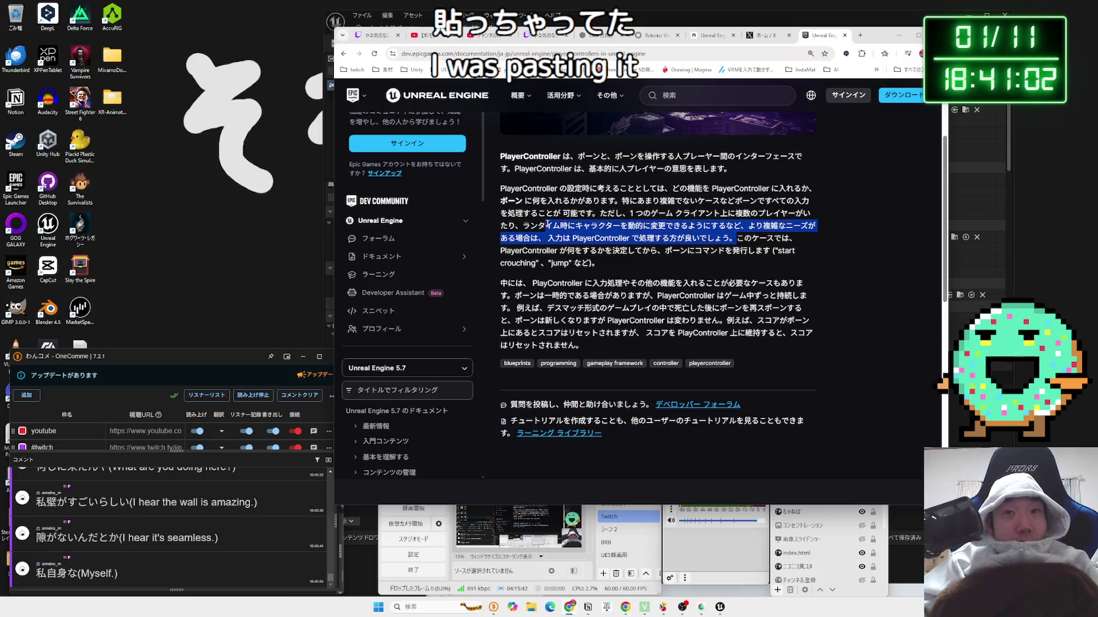
mouse_move(524, 226)
left_mouse_down()
mouse_move(792, 239)
mouse_move(734, 249)
mouse_move(565, 234)
mouse_move(752, 242)
mouse_move(733, 252)
mouse_move(623, 213)
mouse_move(799, 218)
mouse_move(737, 237)
left_mouse_up()
key("ctrl+c")
left_click(729, 252)
left_click(623, 213)
mouse_move(599, 213)
left_mouse_down()
mouse_move(811, 227)
mouse_move(747, 250)
left_mouse_up()
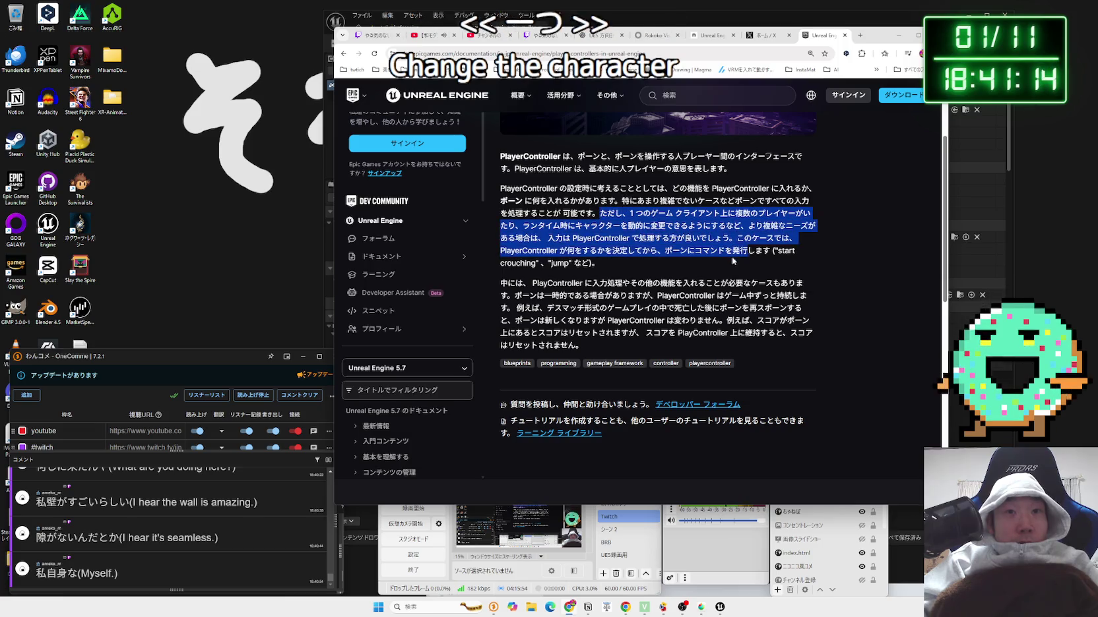
left_click(732, 260)
mouse_move(623, 213)
left_mouse_down()
mouse_move(791, 226)
mouse_move(700, 265)
left_mouse_up()
left_click(699, 265)
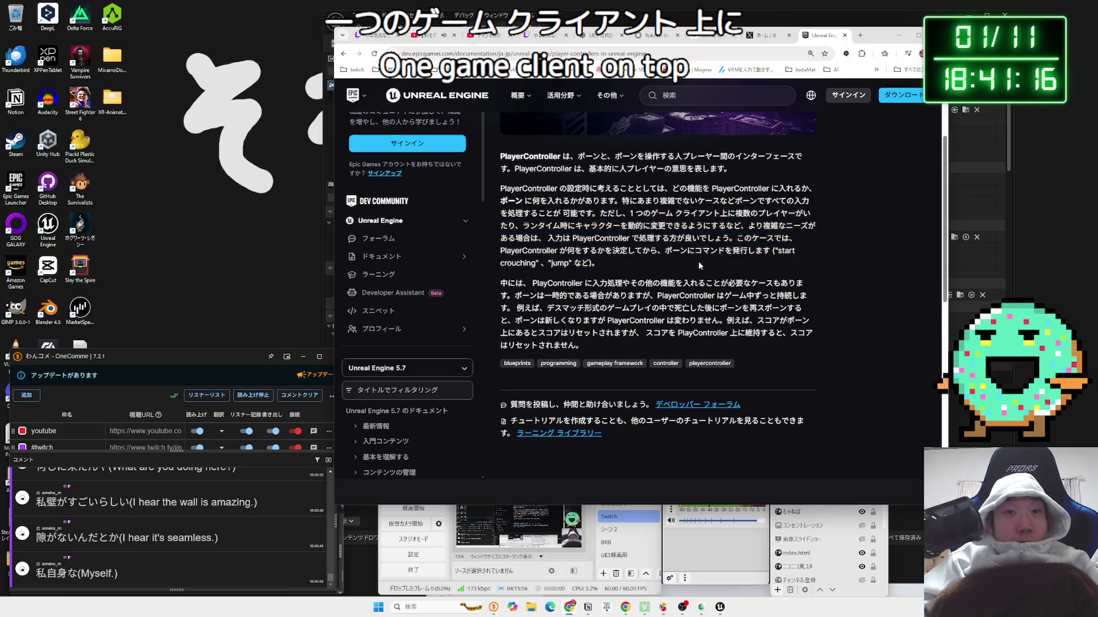
- Read the paragraph on PlayerController persisting all game and respawning the pawn
left_click_drag(502, 296, 582, 345)
mouse_move(589, 295)
left_mouse_down()
mouse_move(502, 284)
mouse_move(622, 290)
left_mouse_up()
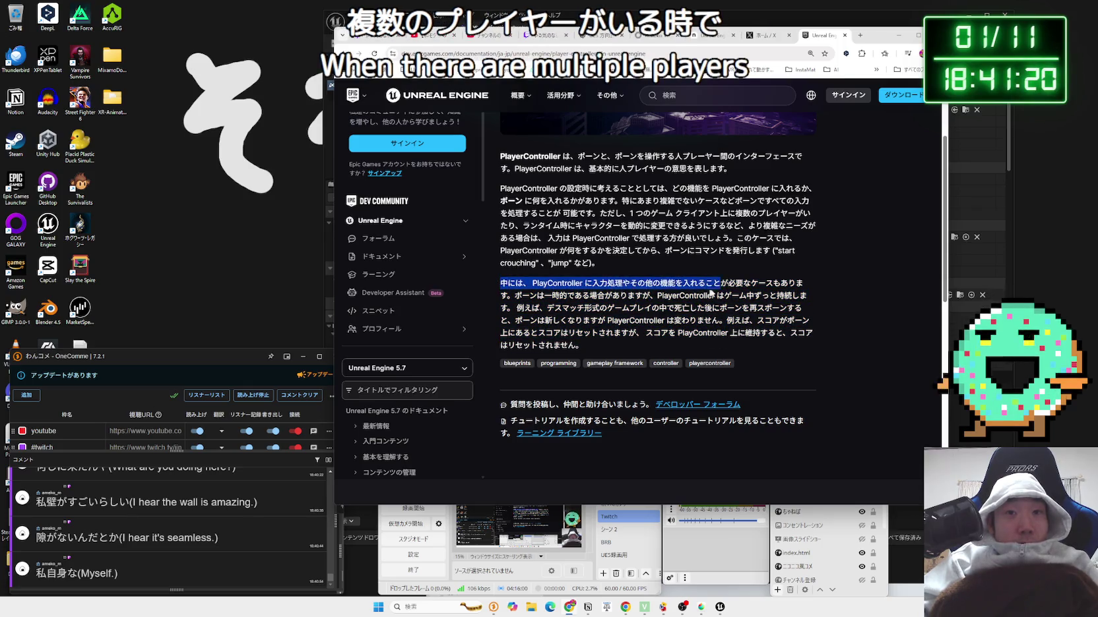
mouse_move(778, 292)
left_mouse_down()
mouse_move(800, 297)
mouse_move(545, 291)
mouse_move(726, 317)
mouse_move(806, 345)
left_mouse_up()
left_click(808, 349)
mouse_move(658, 296)
left_mouse_down()
mouse_move(810, 344)
mouse_move(818, 311)
mouse_move(810, 346)
mouse_move(521, 283)
mouse_move(653, 298)
left_mouse_up()
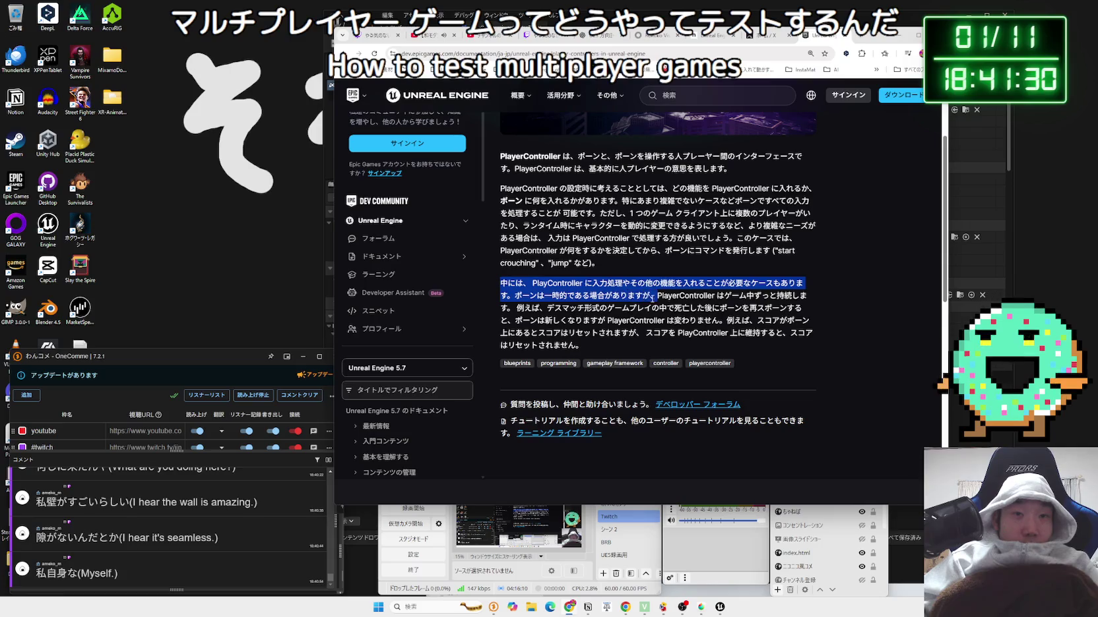
mouse_move(804, 303)
left_mouse_down()
mouse_move(511, 322)
mouse_move(759, 307)
mouse_move(593, 293)
left_mouse_up()
mouse_move(510, 284)
left_mouse_down()
mouse_move(798, 322)
mouse_move(530, 316)
mouse_move(597, 321)
left_mouse_up()
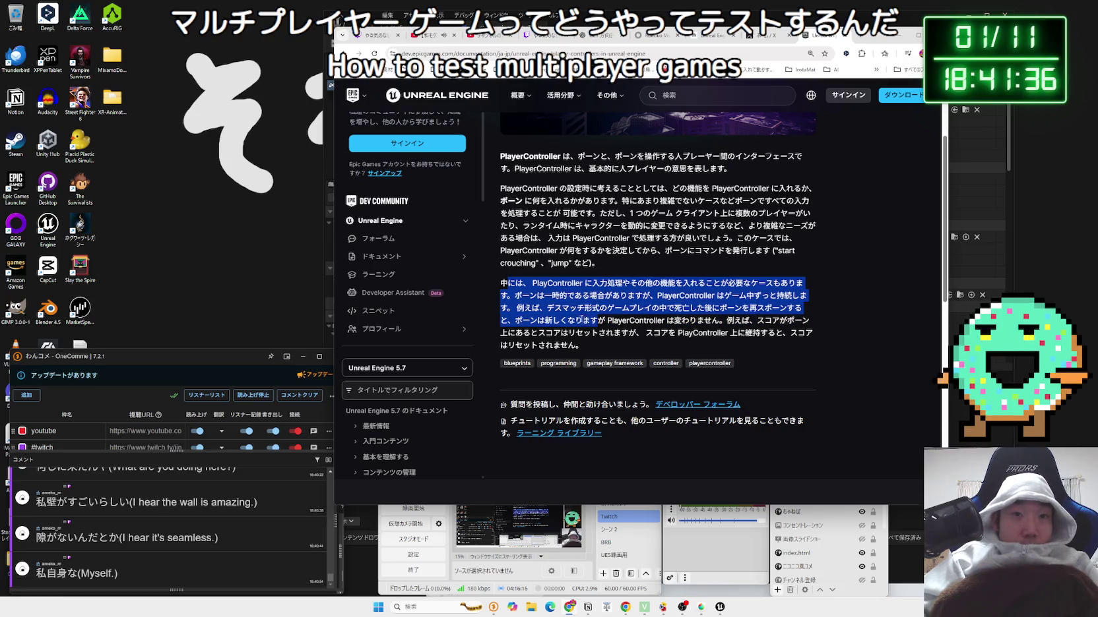
left_click_drag(686, 321, 722, 321)
left_click(717, 321)
mouse_move(633, 318)
left_mouse_down()
mouse_move(541, 300)
mouse_move(517, 284)
mouse_move(801, 285)
mouse_move(691, 348)
left_mouse_up()
left_click(671, 340)
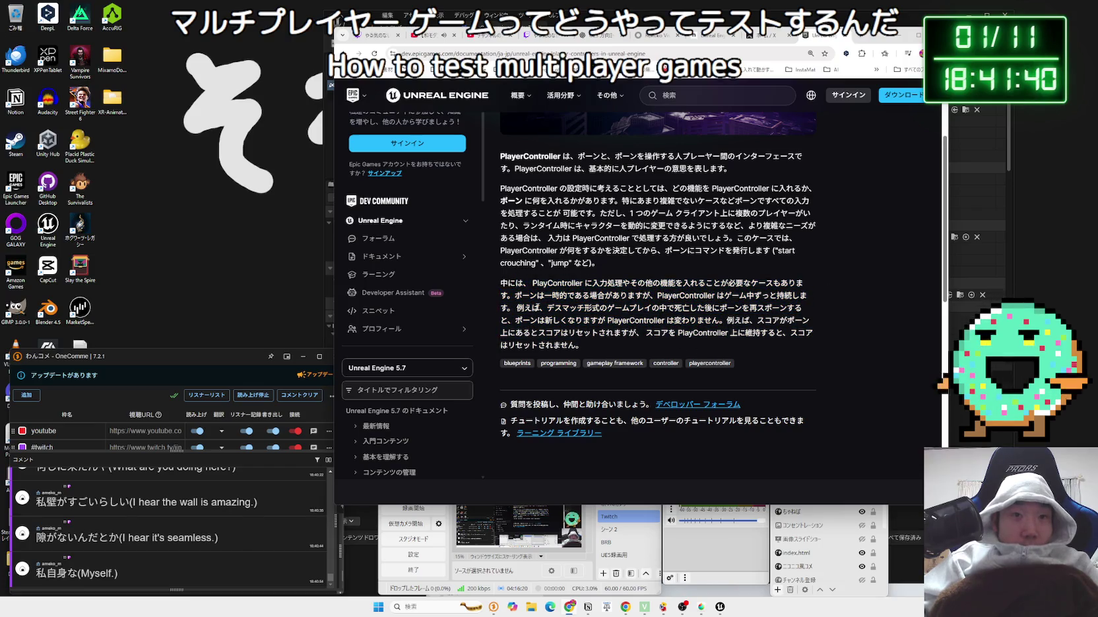
mouse_move(748, 317)
left_mouse_down()
mouse_move(804, 317)
mouse_move(668, 330)
mouse_move(626, 308)
mouse_move(500, 283)
mouse_move(806, 340)
mouse_move(524, 286)
left_mouse_up()
left_click(717, 318)
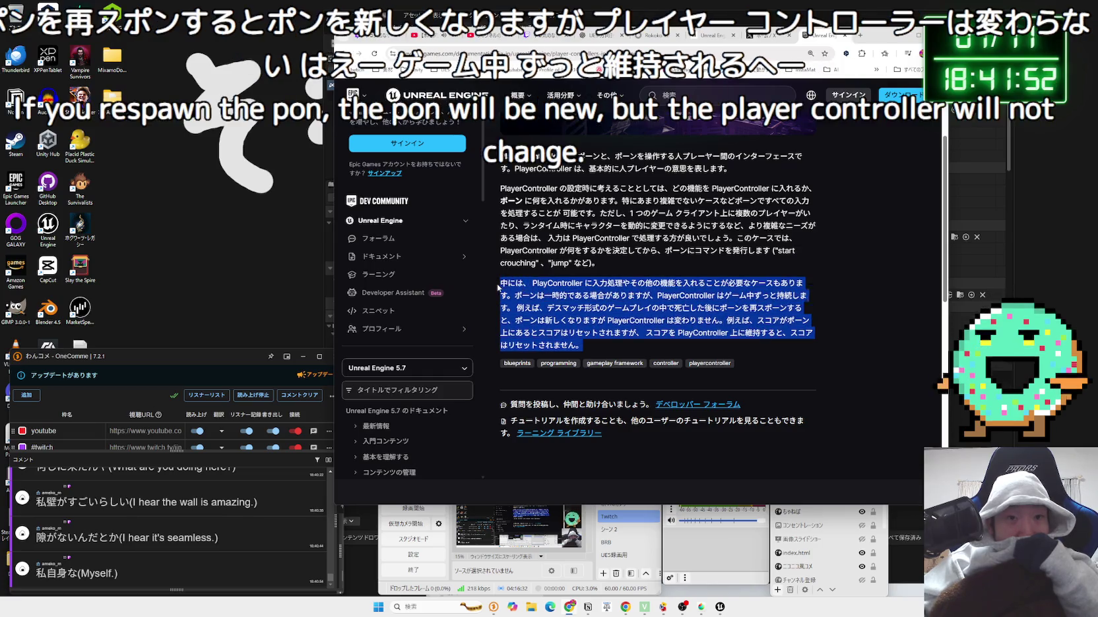
left_click(524, 286)
- Close the PlayerController documentation page
scroll(632, 296, "down", 4)
scroll(632, 296, "up", 6)
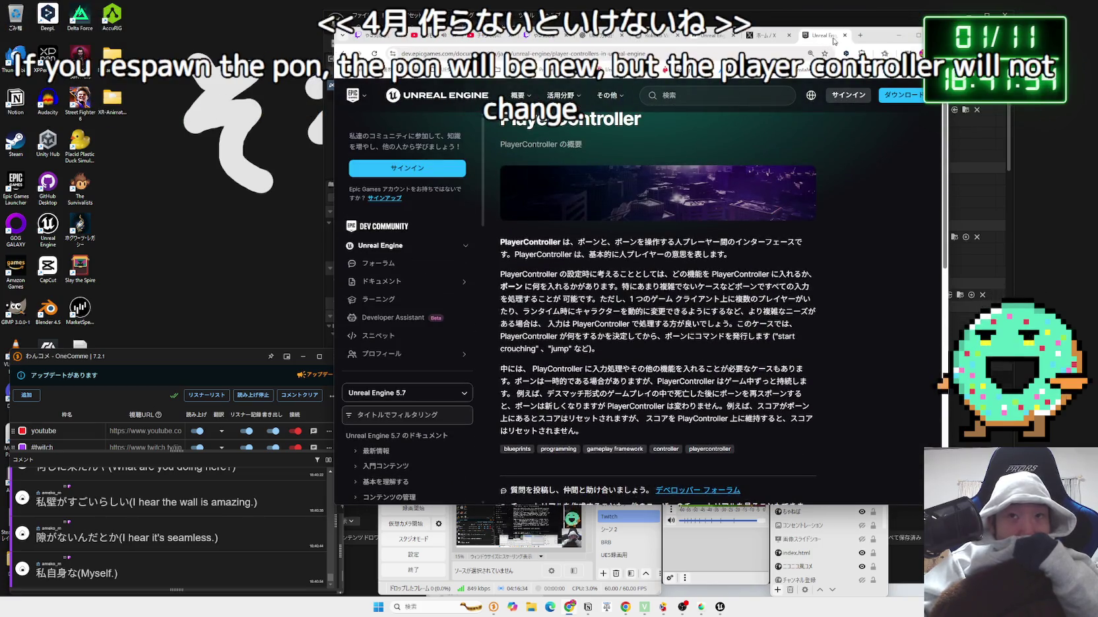
left_click(846, 35)
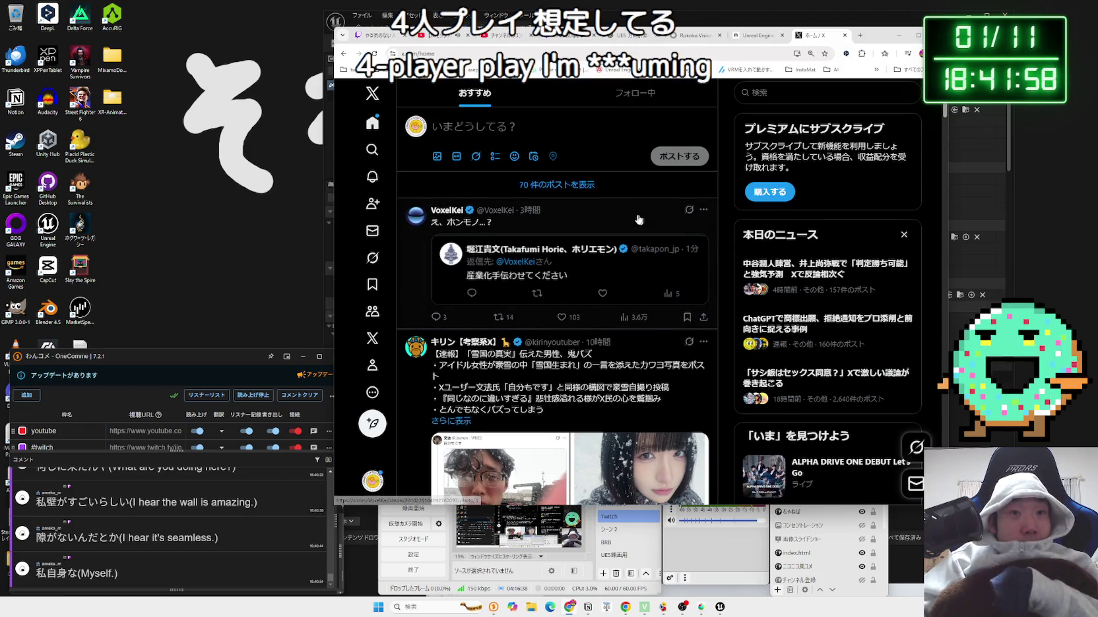
- Load the newer posts in the X home feed
left_click(557, 191)
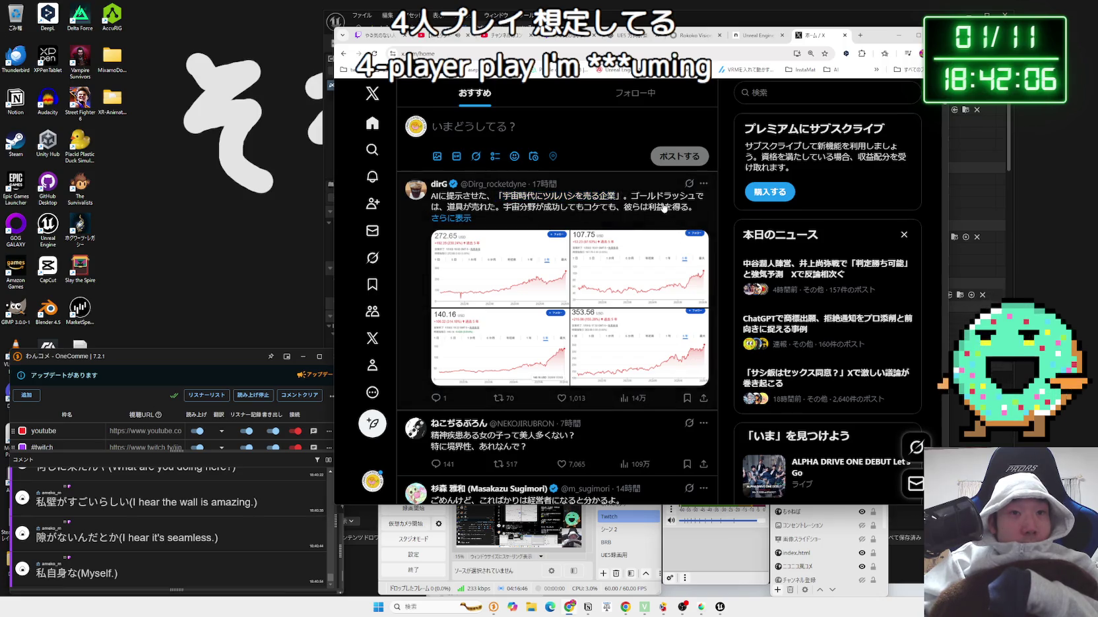
scroll(725, 245, "down", 2)
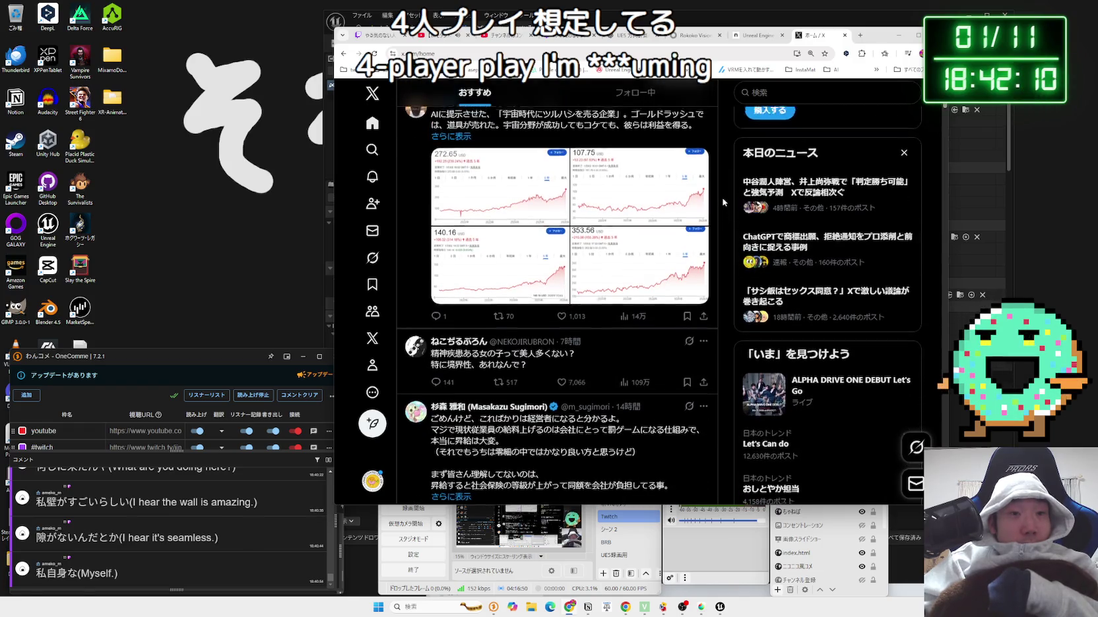
scroll(726, 191, "up", 1)
scroll(778, 119, "up", 1)
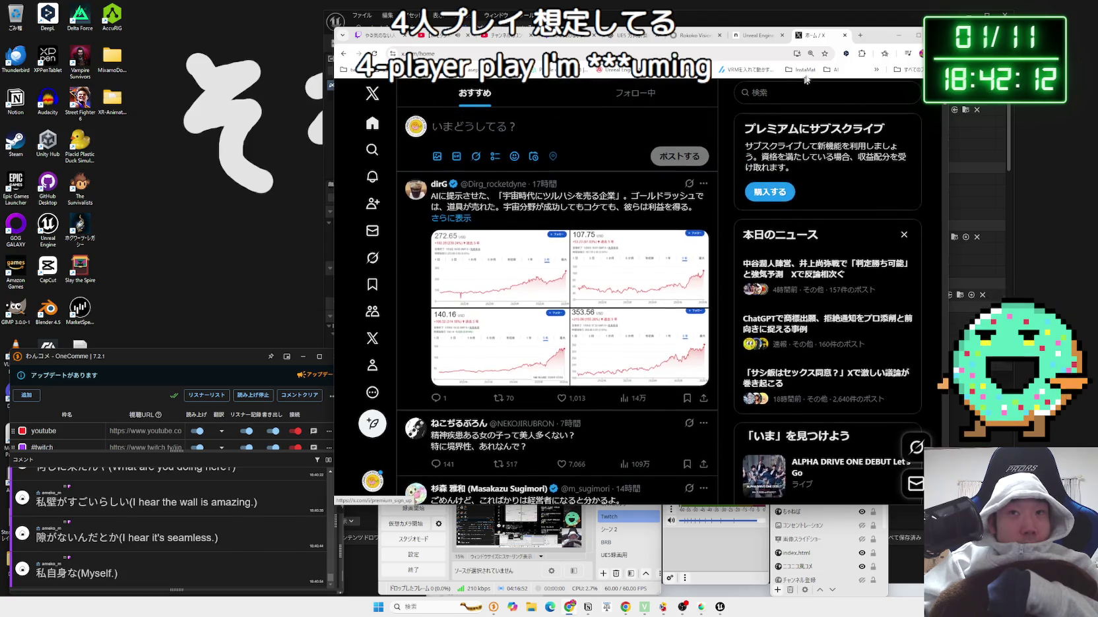
- Close the X, Unreal Engine article and Rokoko pages, then minimize Chrome
left_click(845, 35)
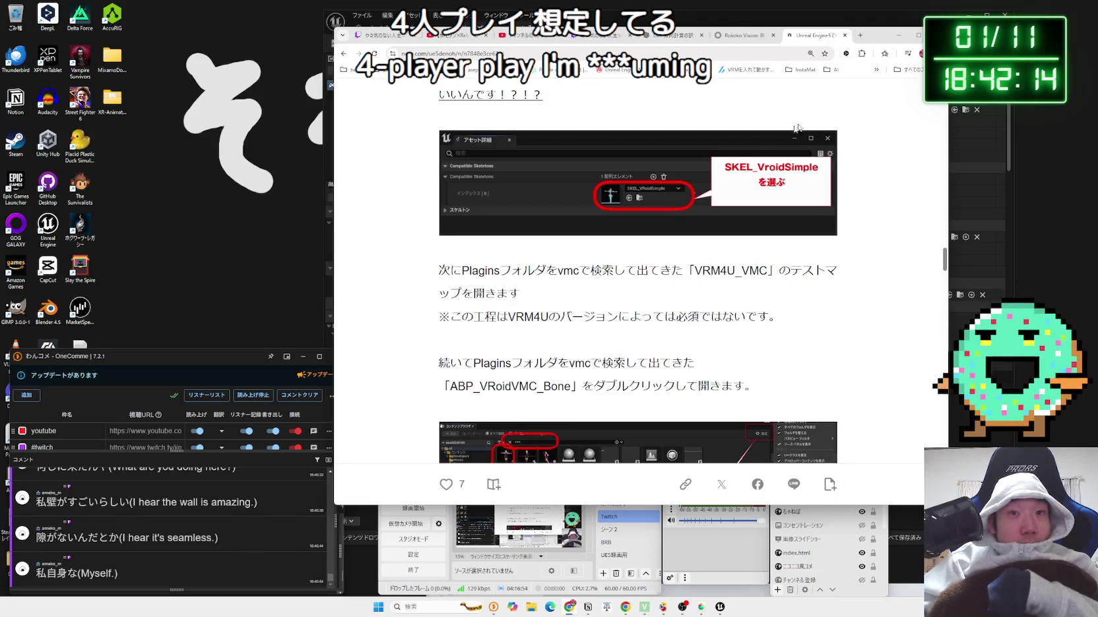
scroll(654, 190, "down", 7)
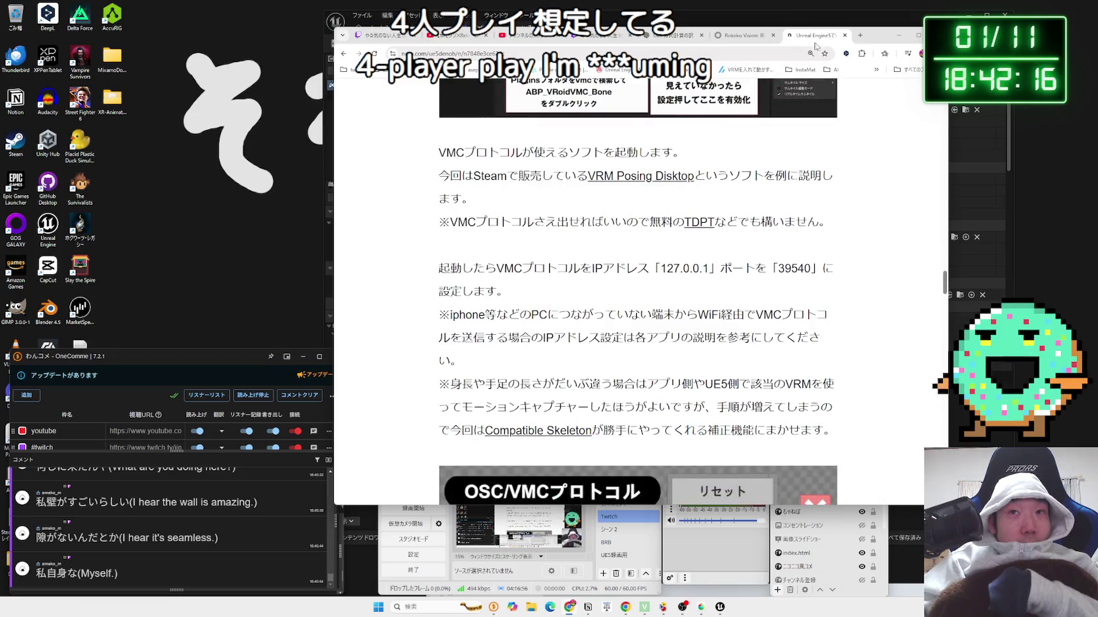
left_click(846, 36)
left_click(846, 36)
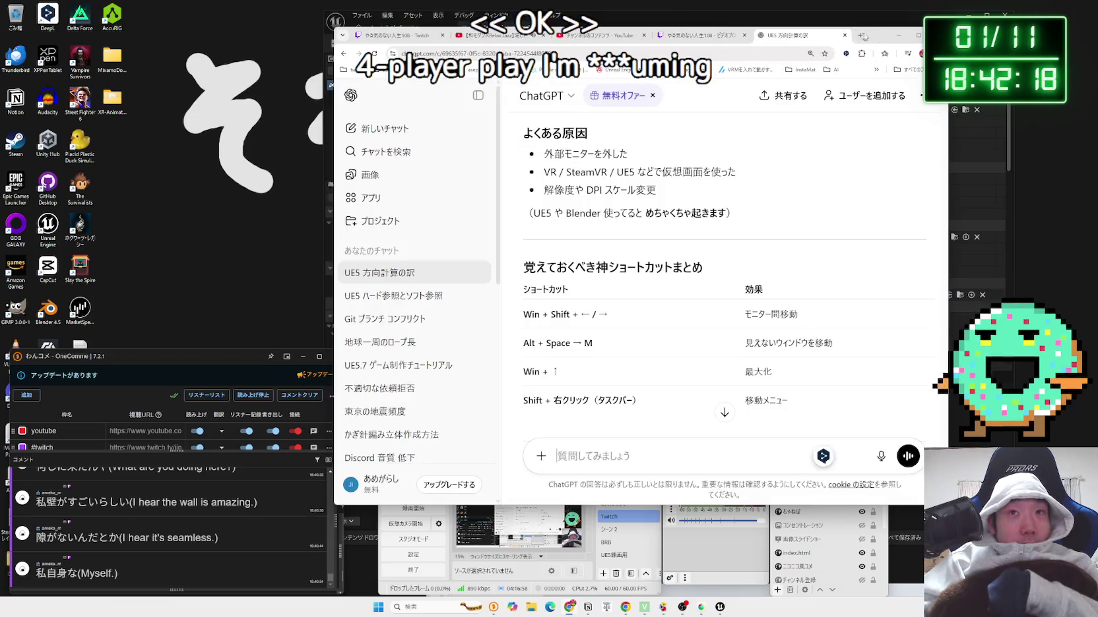
left_click(898, 38)
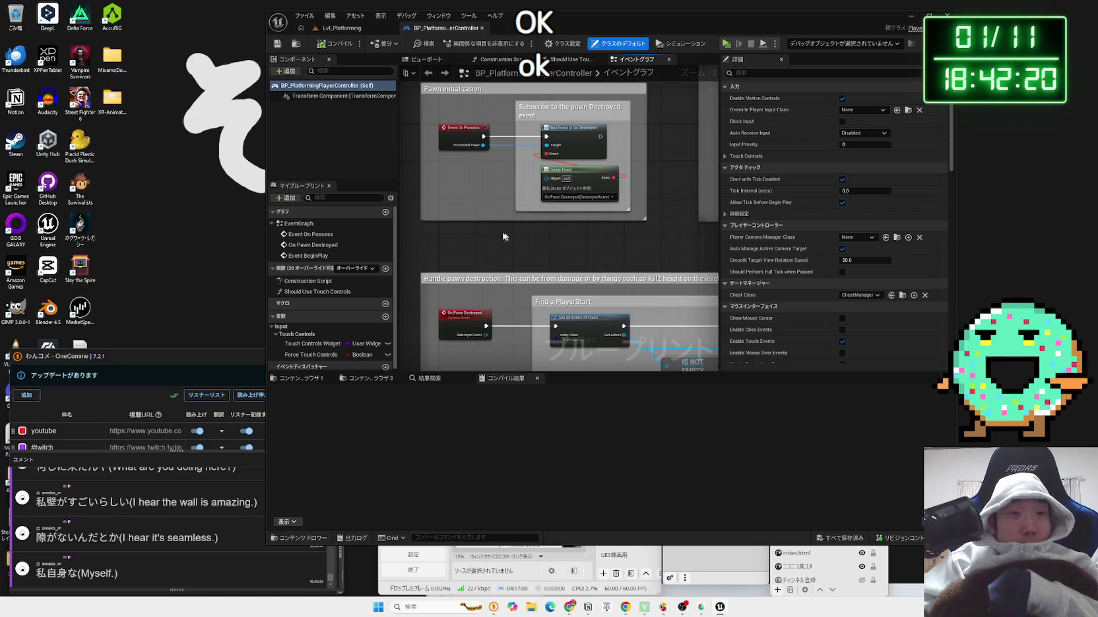
- Enlarge the editor window and event graph, then compile BP_PlatformingPlayerController
mouse_move(268, 109)
left_mouse_down()
mouse_move(4, 116)
mouse_move(20, 116)
left_mouse_up()
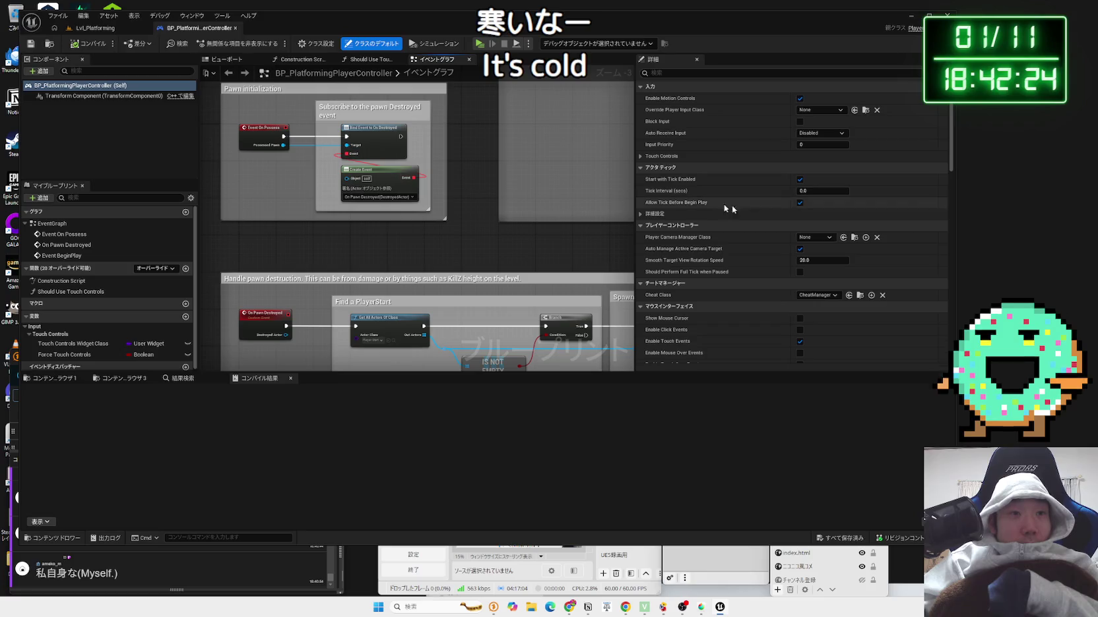
left_click_drag(635, 176, 714, 175)
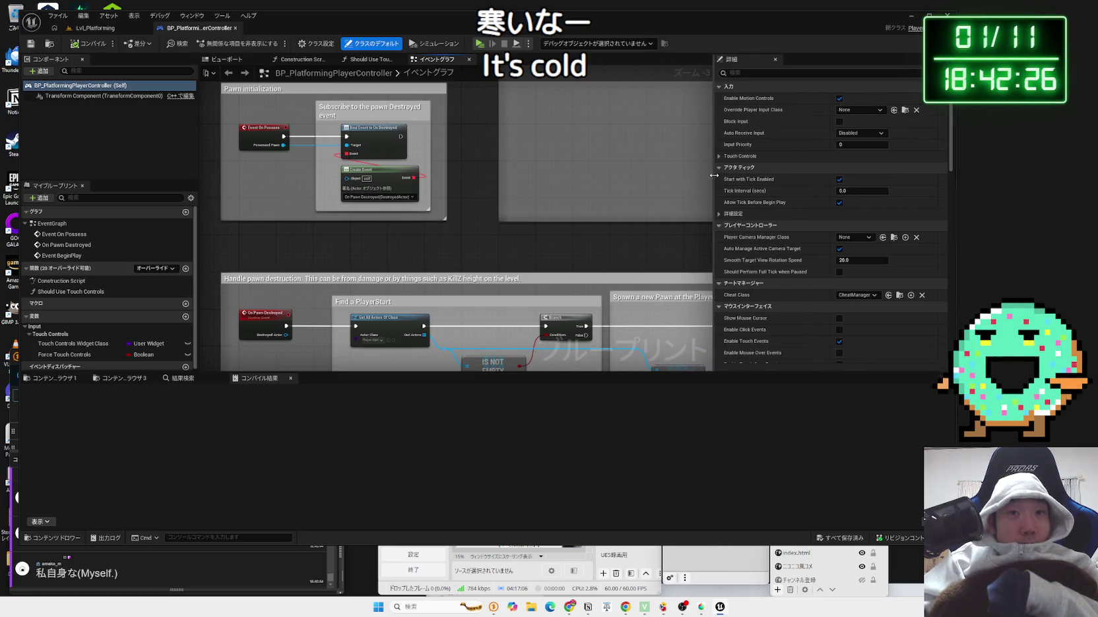
scroll(522, 254, "up", 2)
scroll(537, 228, "down", 2)
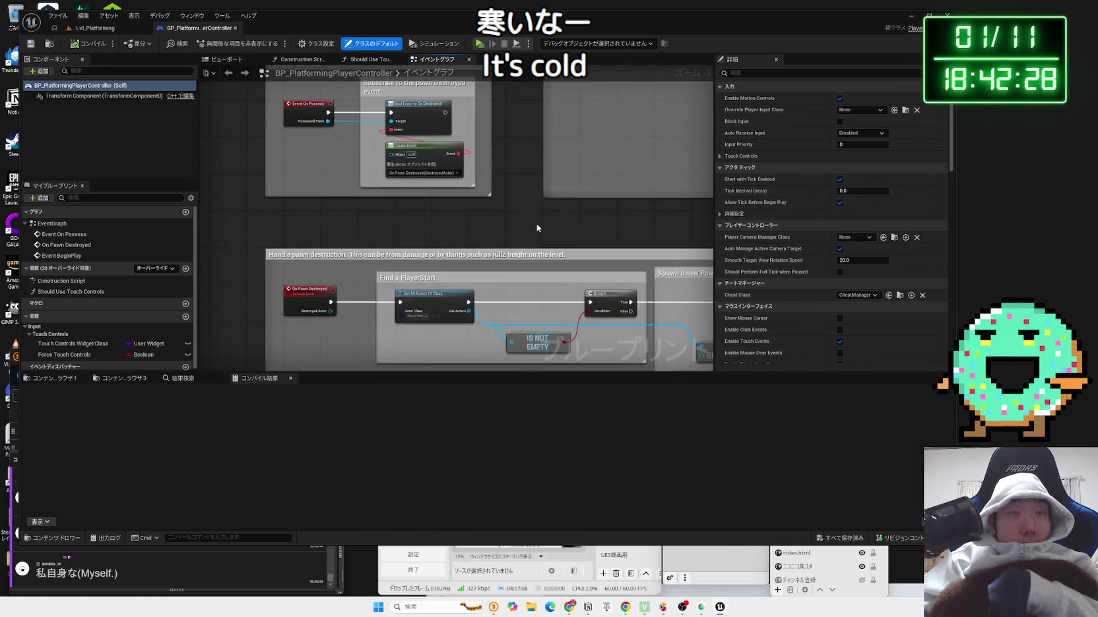
mouse_move(510, 35)
left_mouse_down()
mouse_move(504, 41)
mouse_move(498, 17)
mouse_move(504, 43)
mouse_move(487, 8)
left_mouse_up()
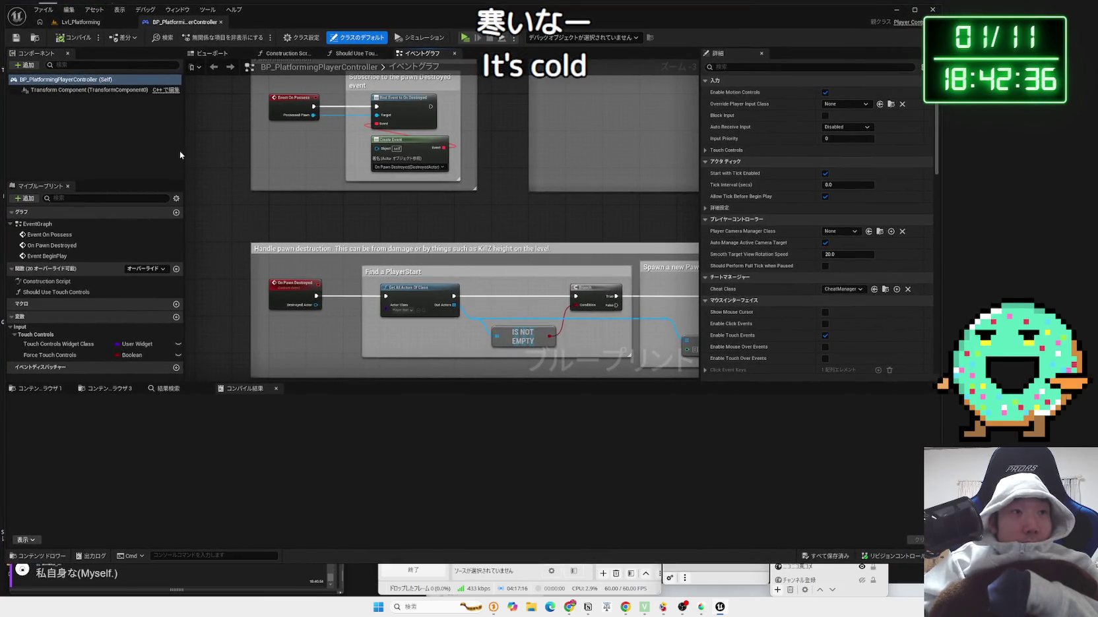
left_click_drag(184, 150, 150, 152)
scroll(345, 246, "up", 3)
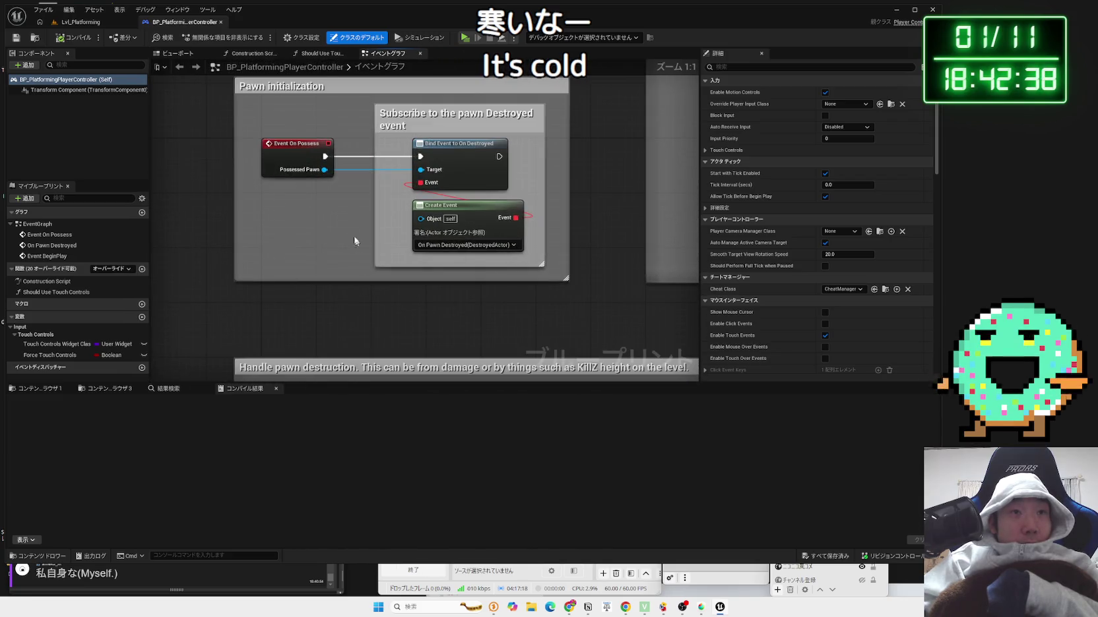
left_click(329, 201)
left_click(331, 228)
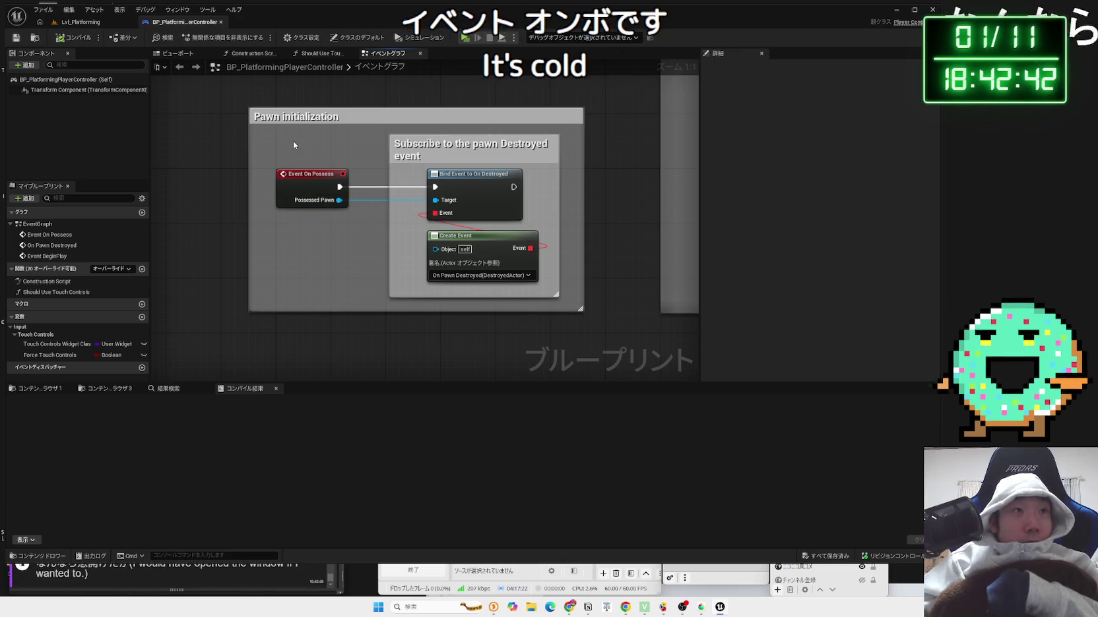
left_click(73, 38)
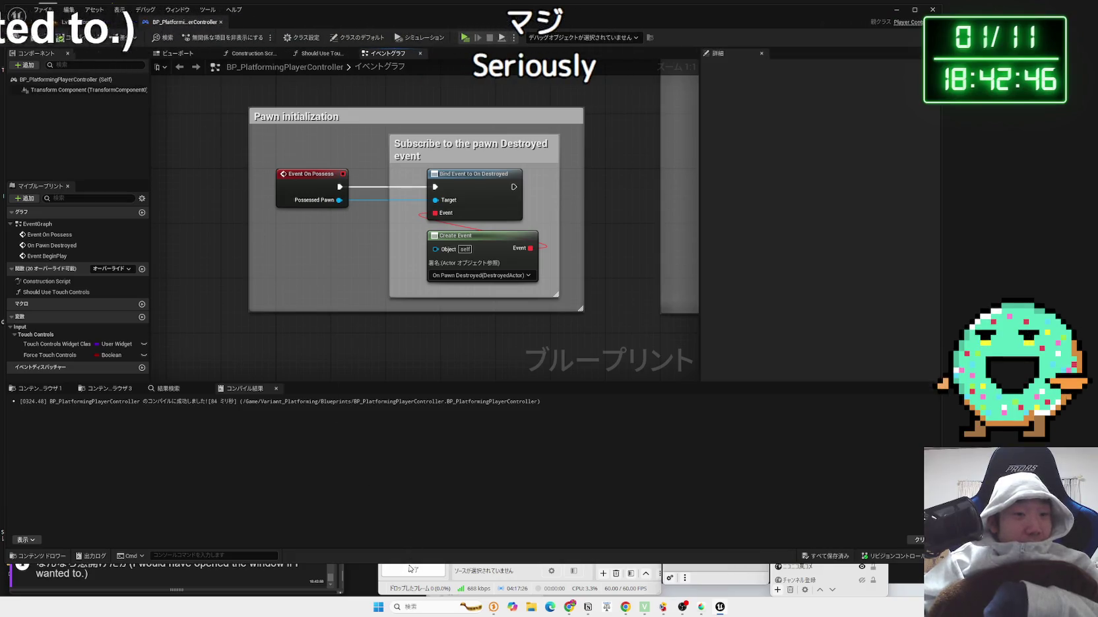
- Inspect the Create Event node and the Branch, then return to Lvl_Platforming
left_click_drag(416, 563, 426, 503)
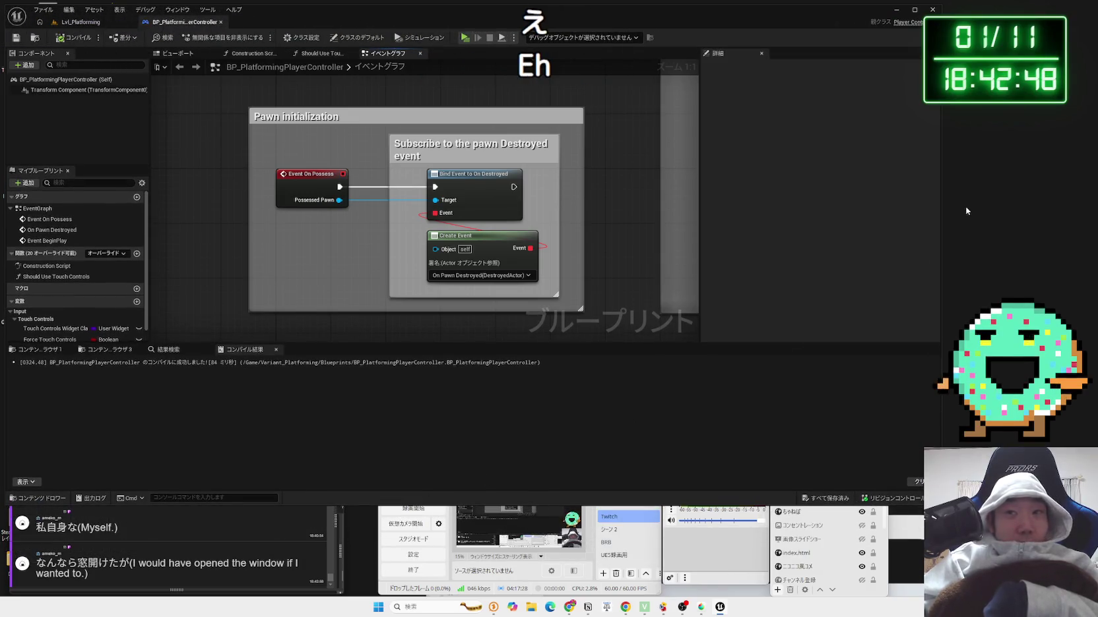
left_click_drag(941, 207, 910, 204)
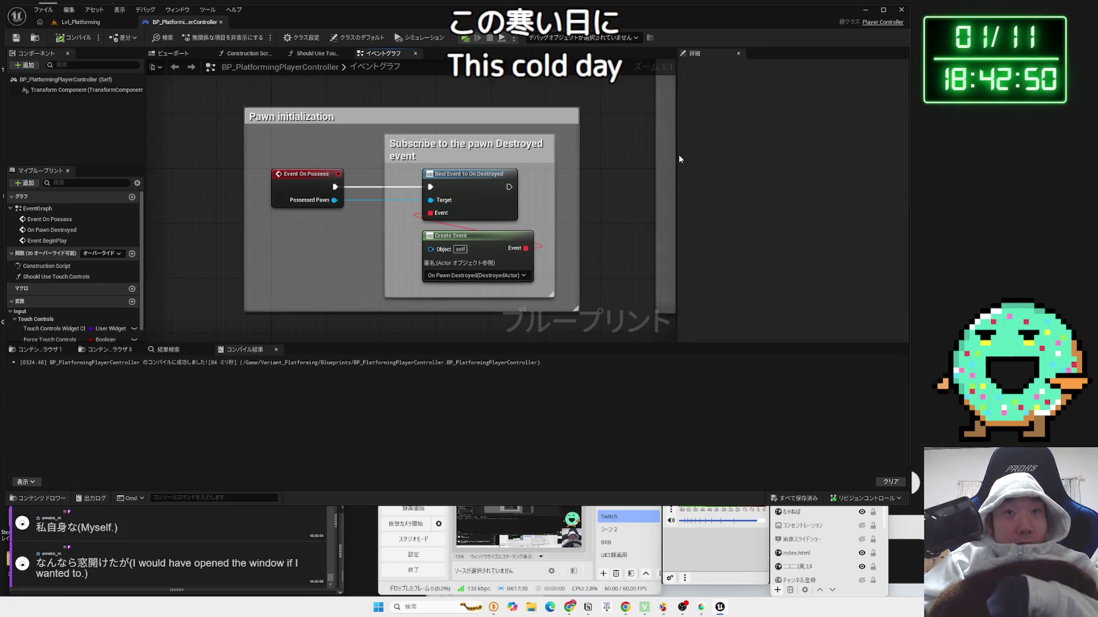
left_click_drag(675, 159, 753, 158)
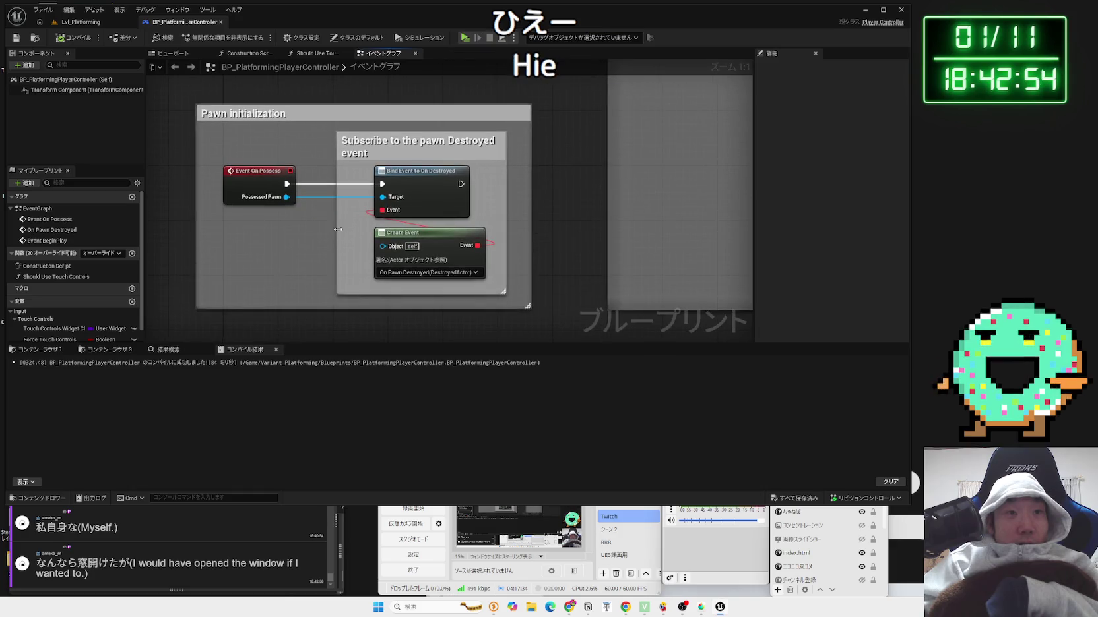
left_click(416, 261)
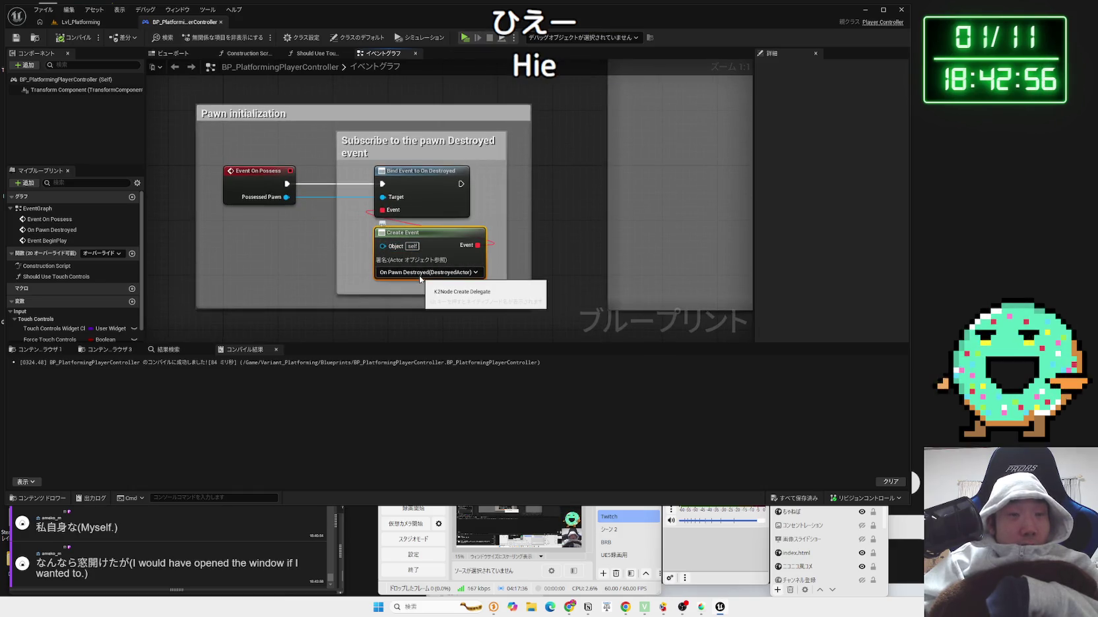
left_click(420, 273)
left_click(519, 252)
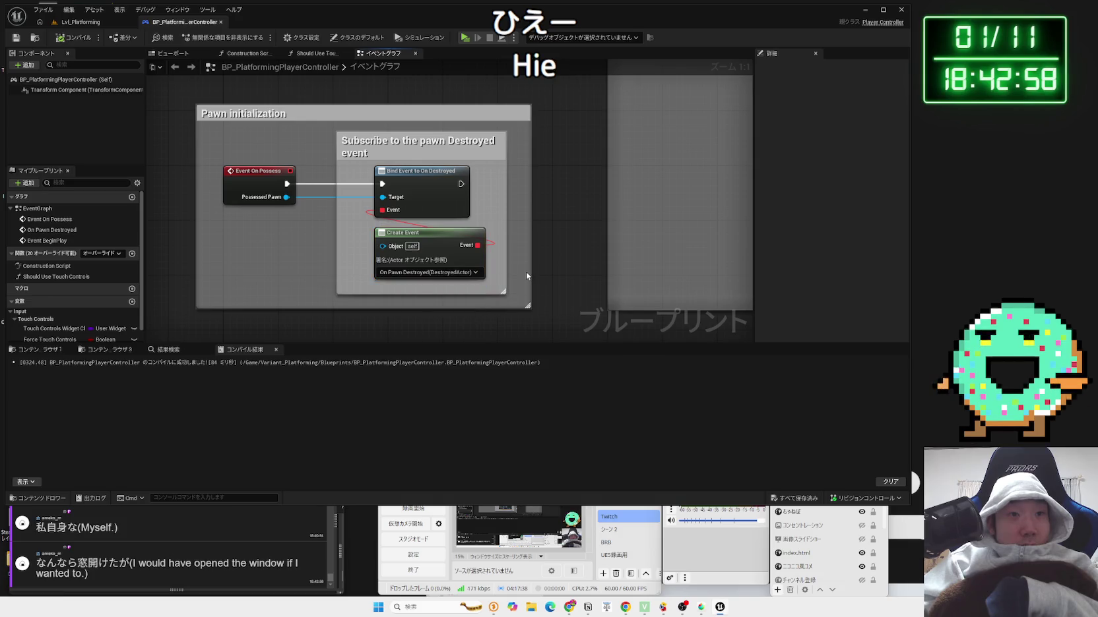
scroll(520, 253, "down", 3)
scroll(394, 218, "up", 3)
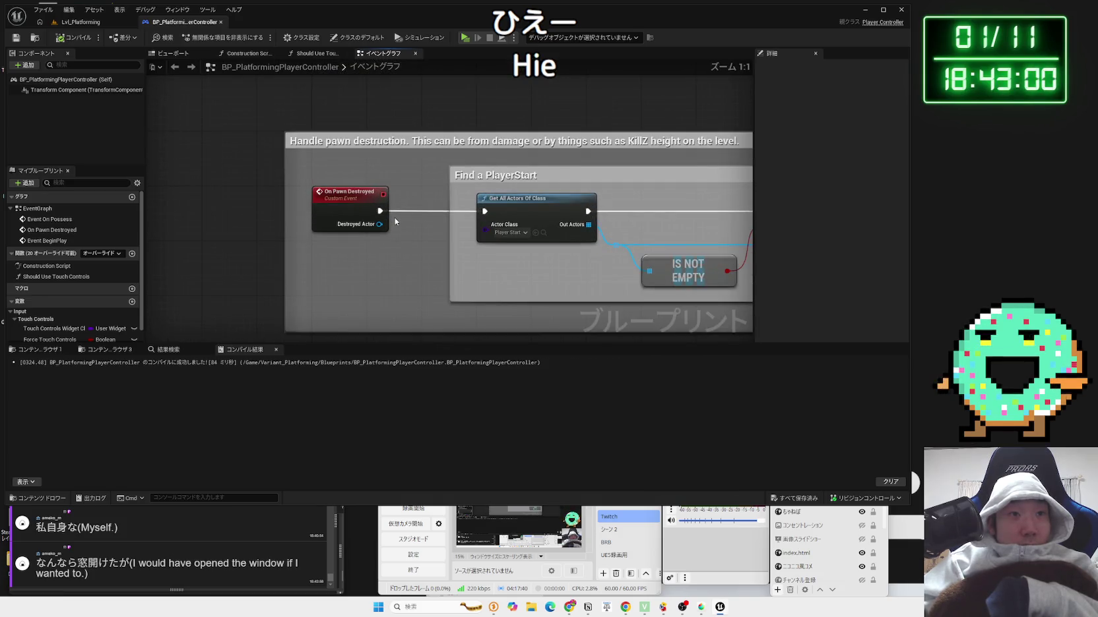
left_click_drag(382, 236, 338, 236)
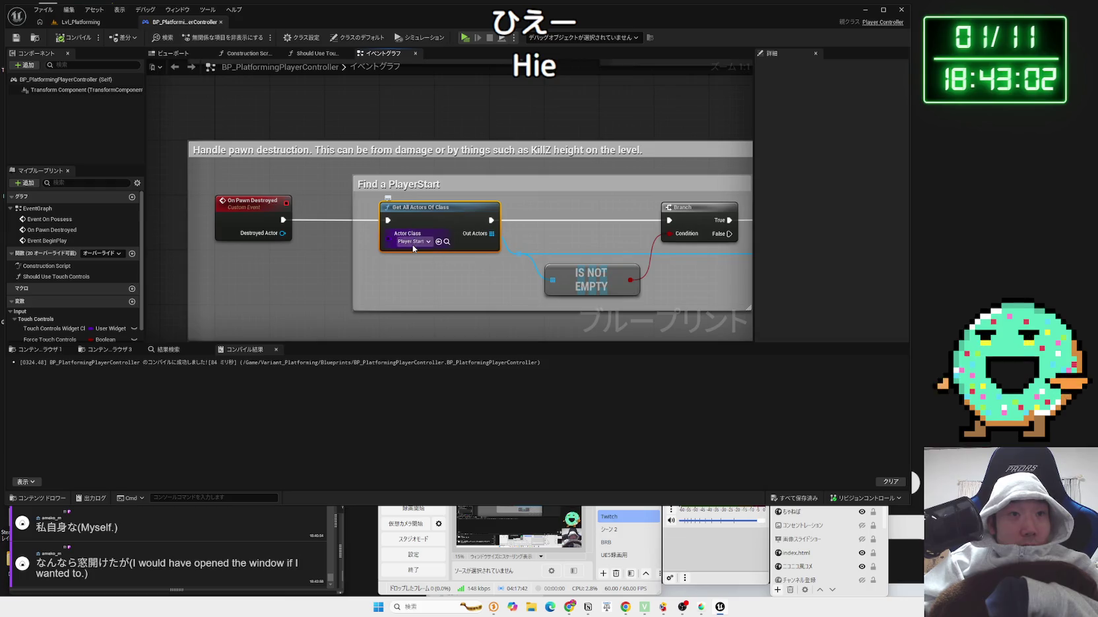
left_click(101, 24)
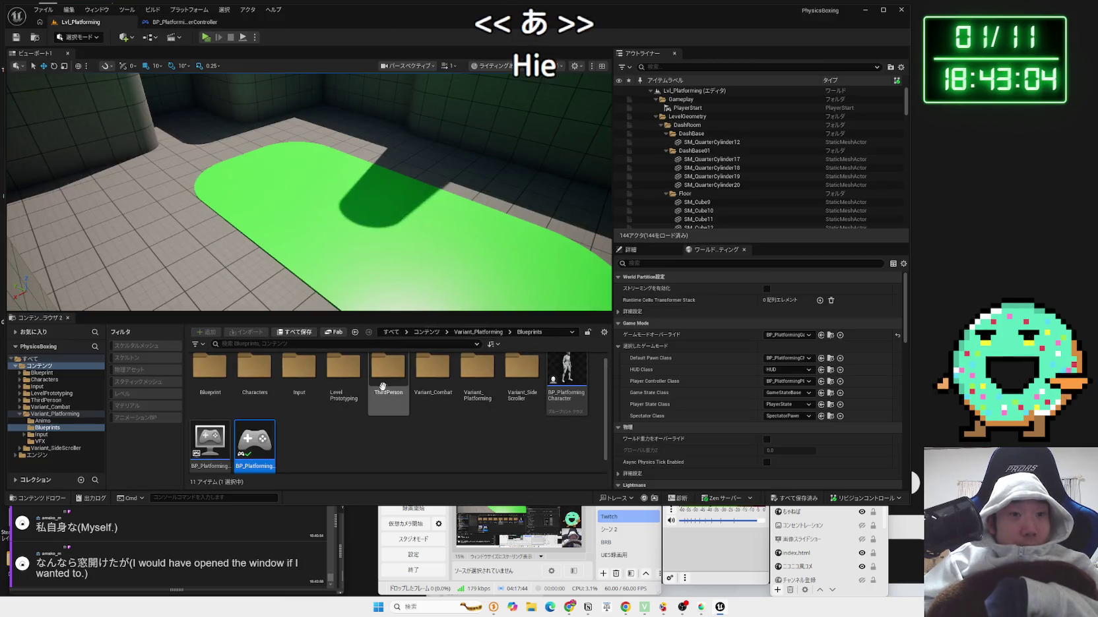
- Open the Reference Viewer for BP_PlatformingPlayerController and inspect its links
right_click(257, 443)
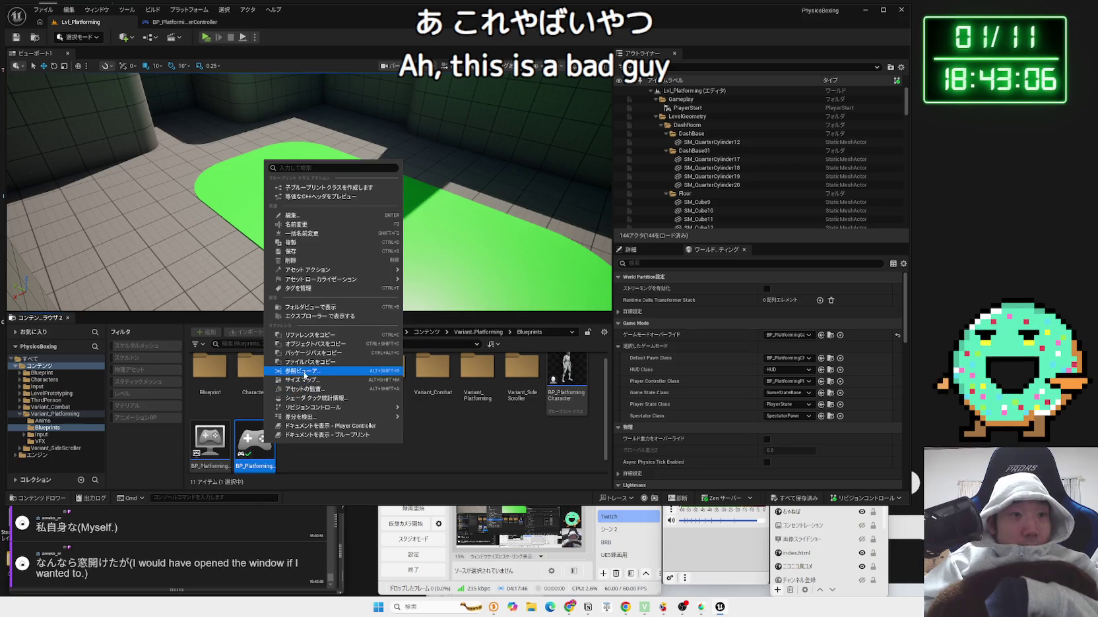
left_click(304, 372)
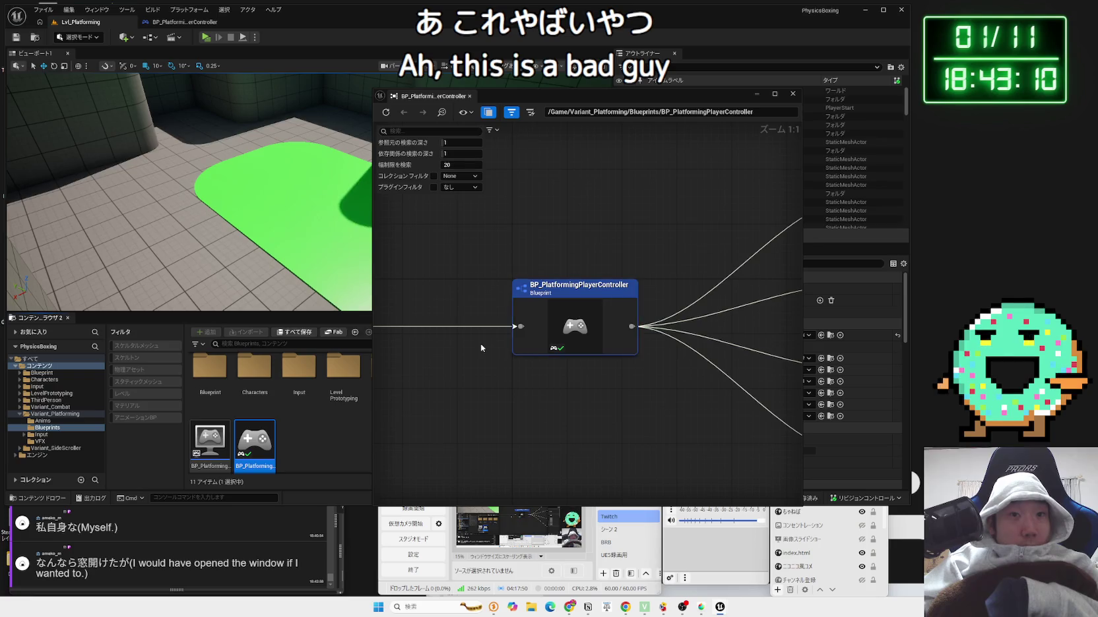
left_click(544, 312)
mouse_move(543, 312)
left_mouse_down()
mouse_move(667, 343)
mouse_move(685, 364)
mouse_move(486, 365)
mouse_move(690, 375)
left_mouse_up()
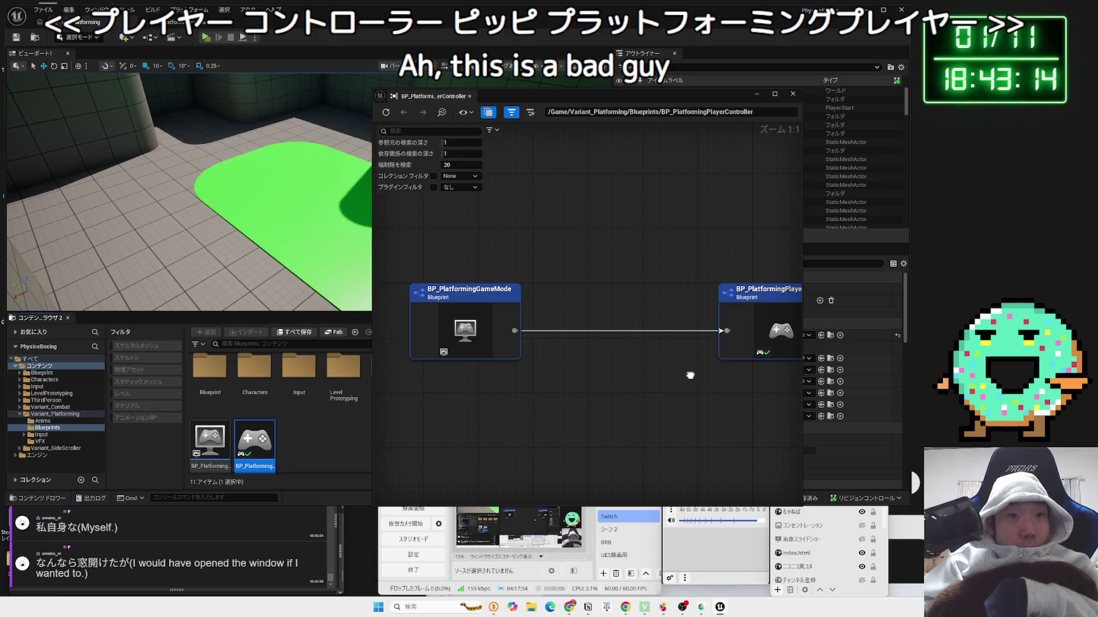
- Recentre references on BP_PlatformingGameMode and Lvl_Platforming, go back, then open the game mode
double_click(468, 307)
left_click_drag(545, 321, 752, 327)
double_click(428, 328)
scroll(535, 388, "down", 4)
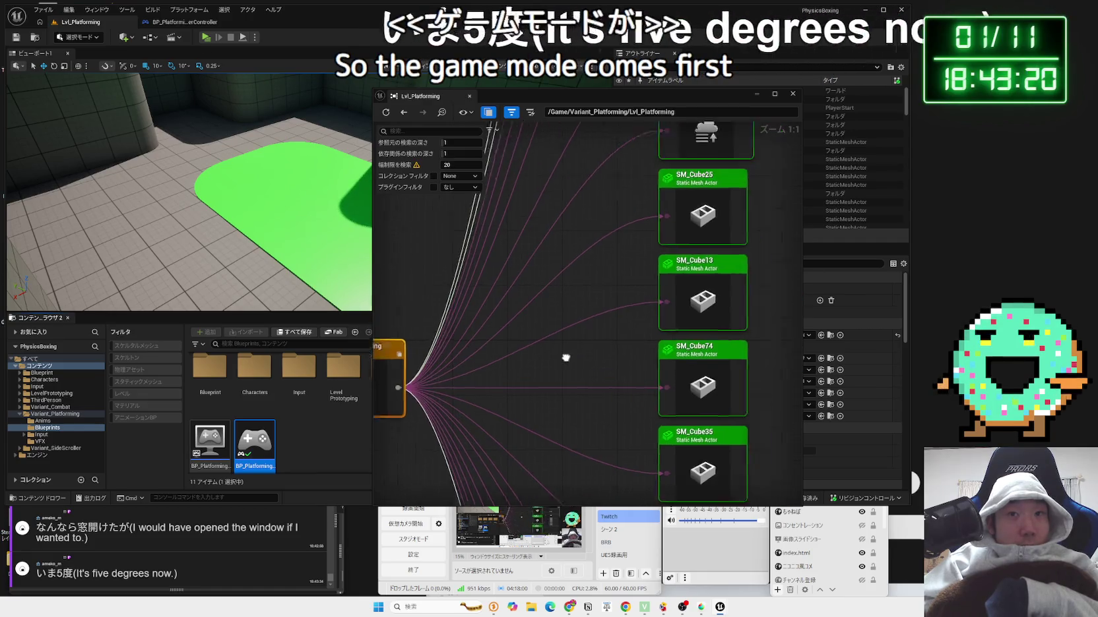
key("alt+Left")
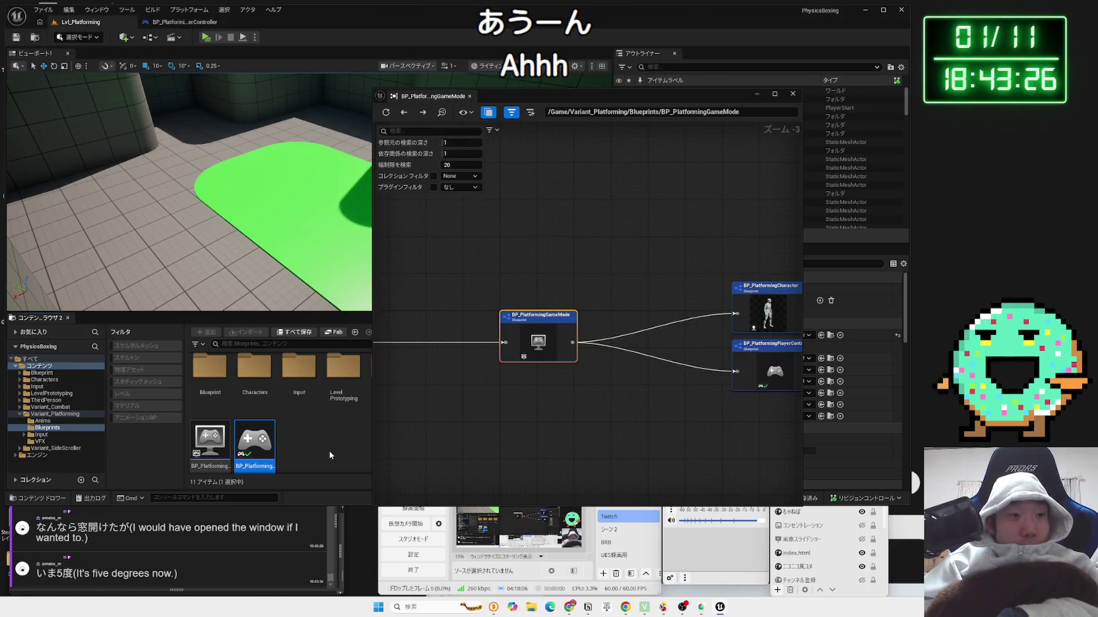
double_click(218, 451)
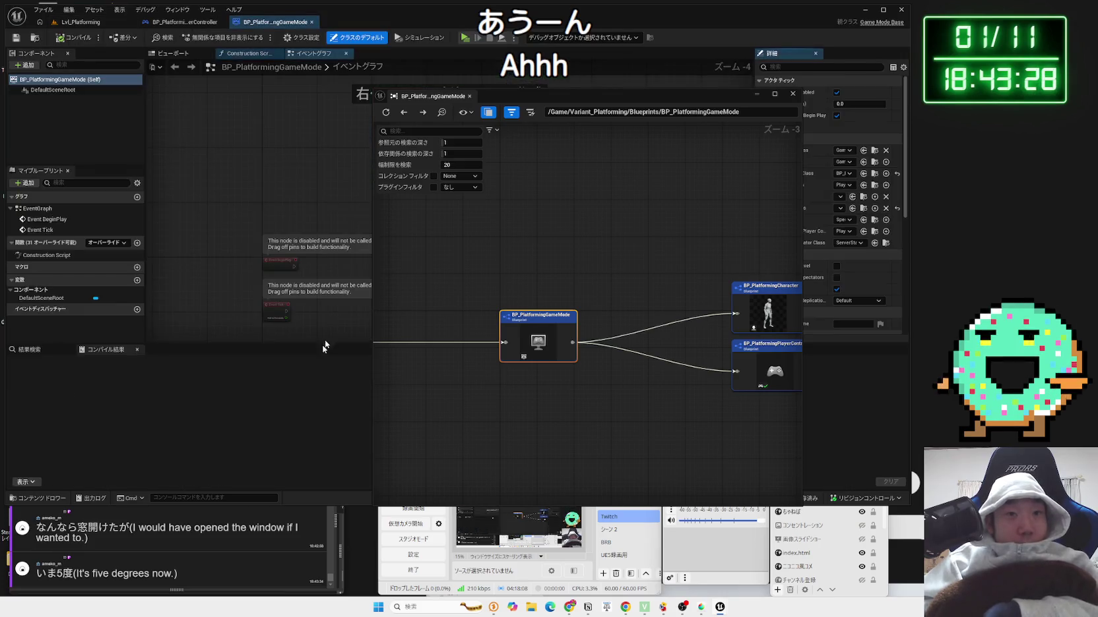
- Widen the game mode's class settings so the full class names show
mouse_move(585, 97)
left_mouse_down()
mouse_move(825, 99)
mouse_move(561, 79)
mouse_move(369, 40)
mouse_move(354, 26)
left_mouse_up()
left_click(285, 23)
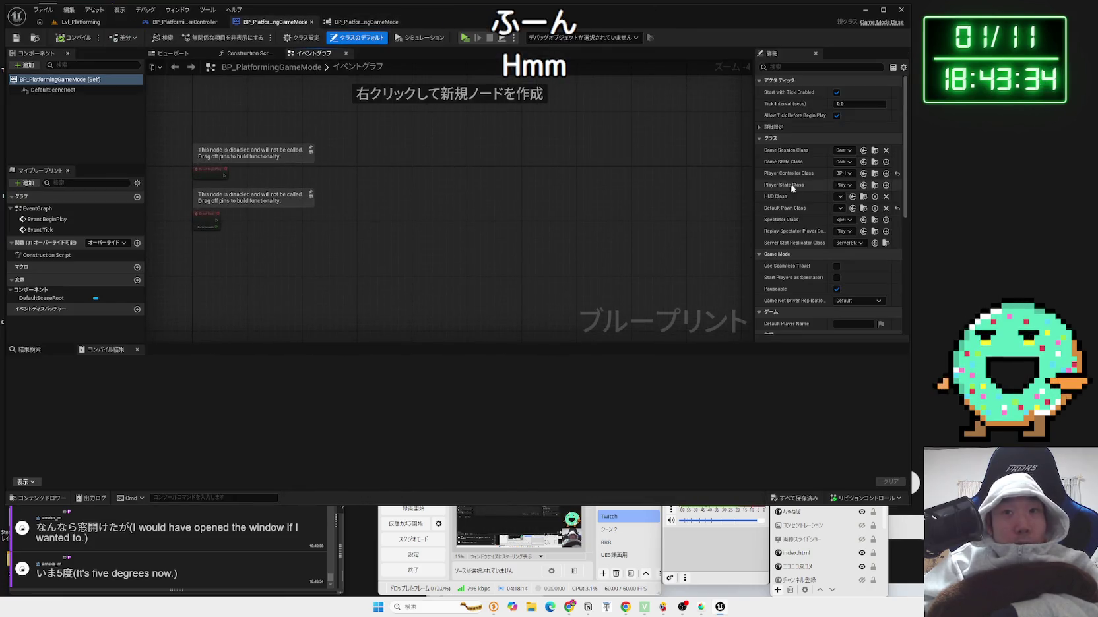
mouse_move(754, 165)
left_mouse_down()
mouse_move(607, 164)
mouse_move(631, 163)
left_mouse_up()
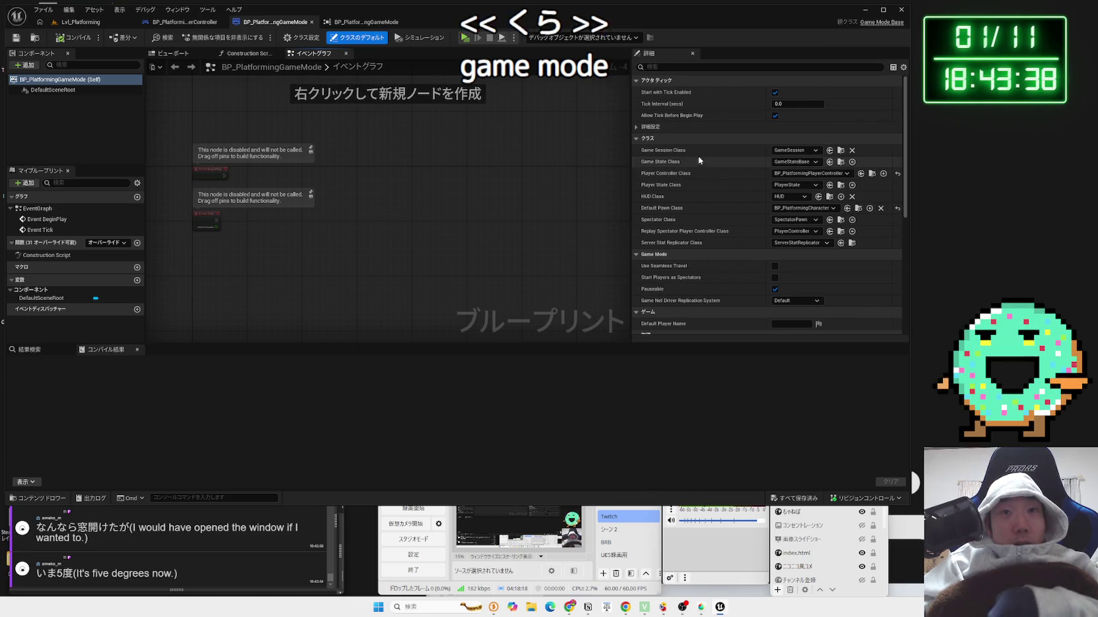
left_click(184, 24)
left_click(79, 22)
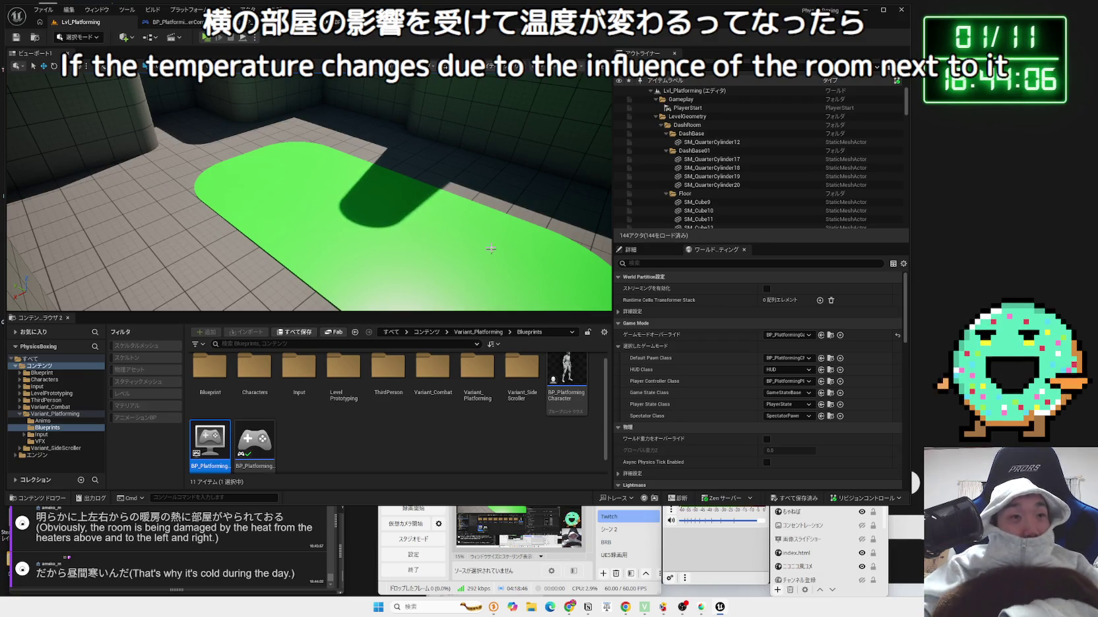
- Reopen BP_PlatformingGameMode's references, arrange the Character and PlayerController nodes, then close it
key("alt+shift+r")
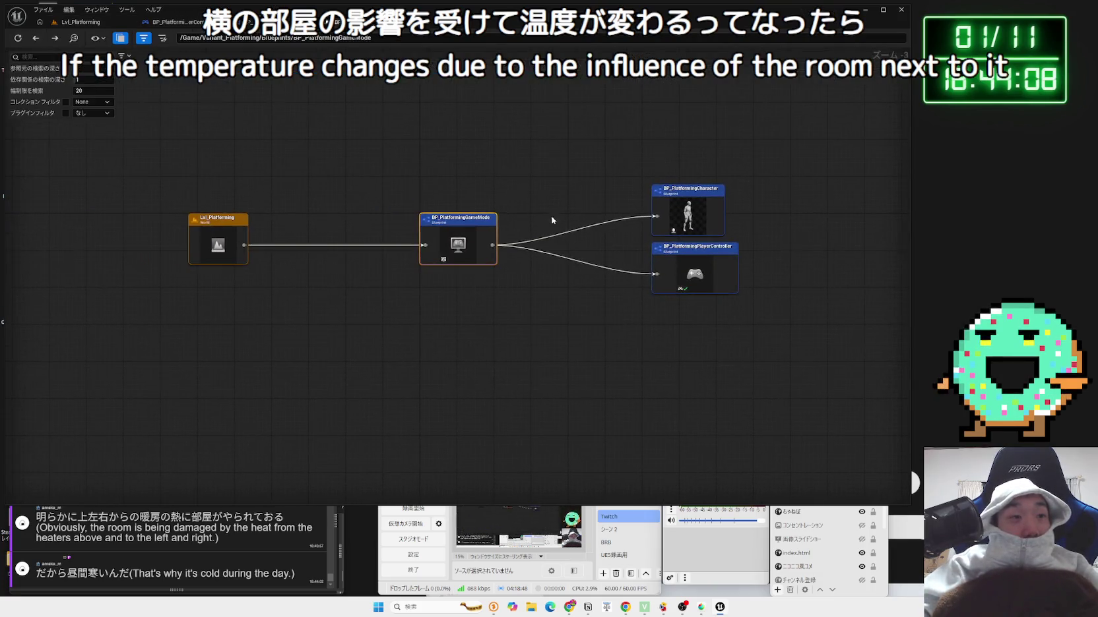
left_click_drag(681, 212, 551, 211)
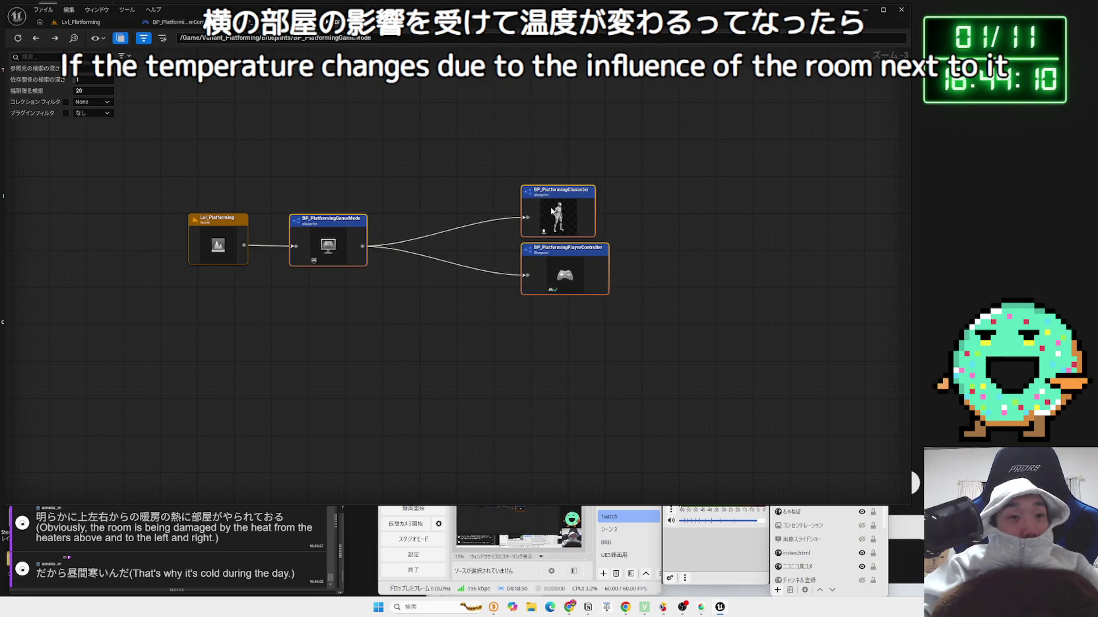
scroll(387, 272, "up", 3)
left_click_drag(522, 248, 363, 252)
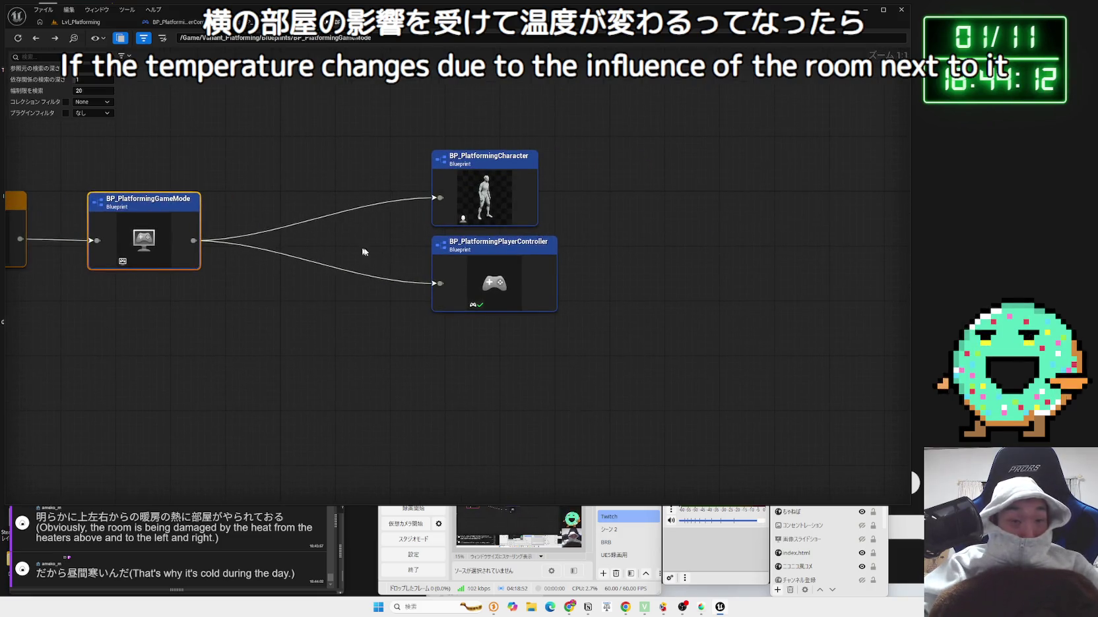
left_click_drag(156, 221, 337, 232)
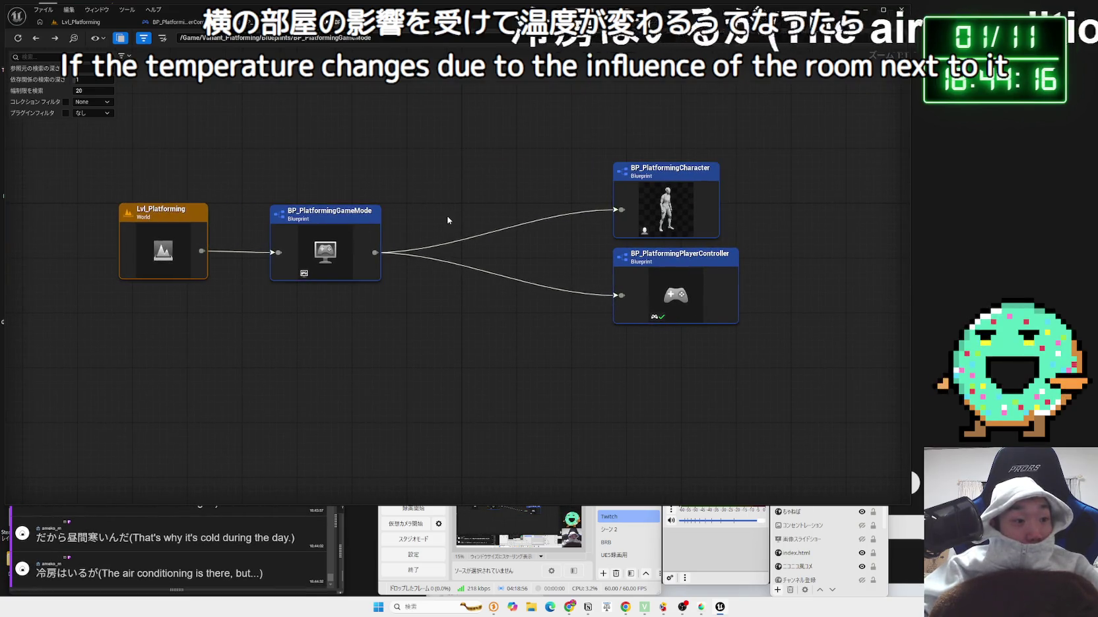
left_click_drag(558, 158, 739, 341)
left_click_drag(647, 204, 559, 205)
left_click(416, 186)
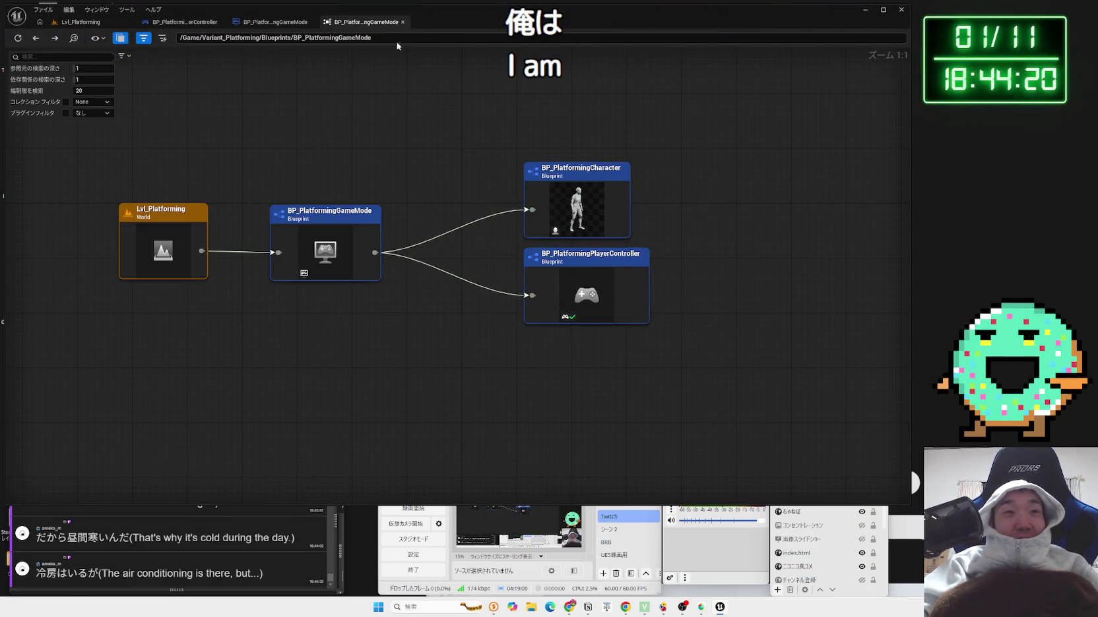
left_click(401, 23)
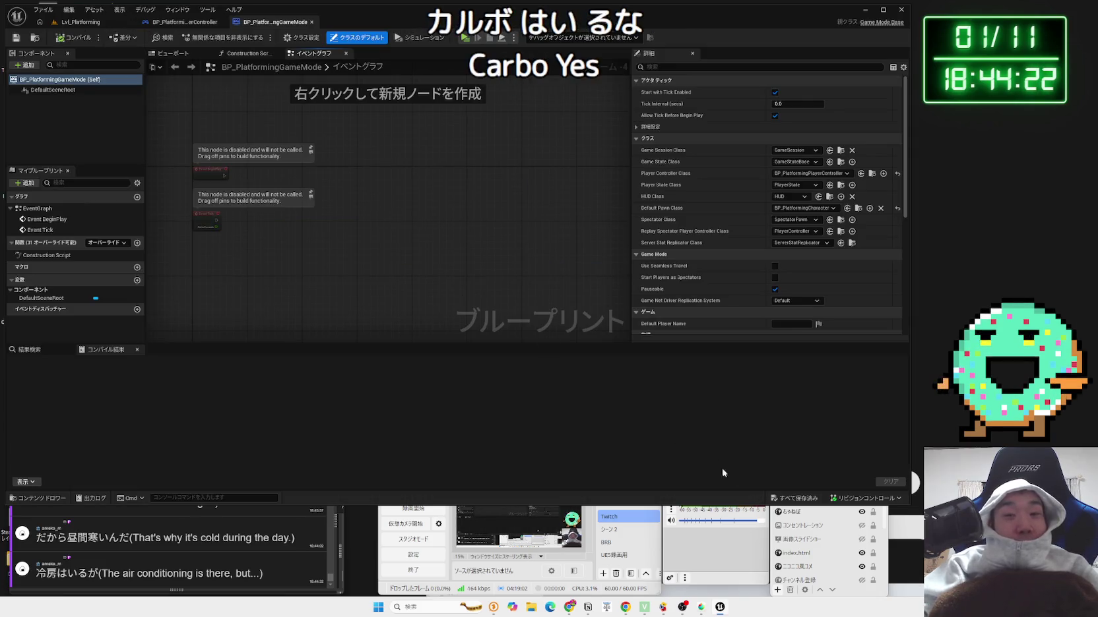
- Select the BP_PlatformingCharacter asset in the Lvl_Platforming Content Browser
left_click(99, 23)
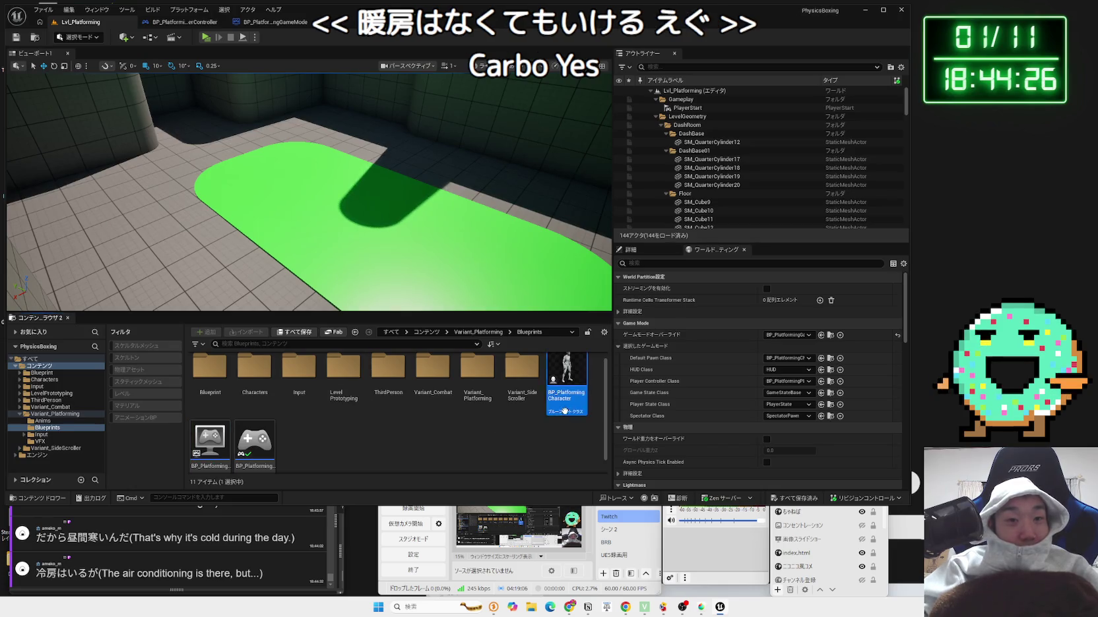
left_click(543, 445)
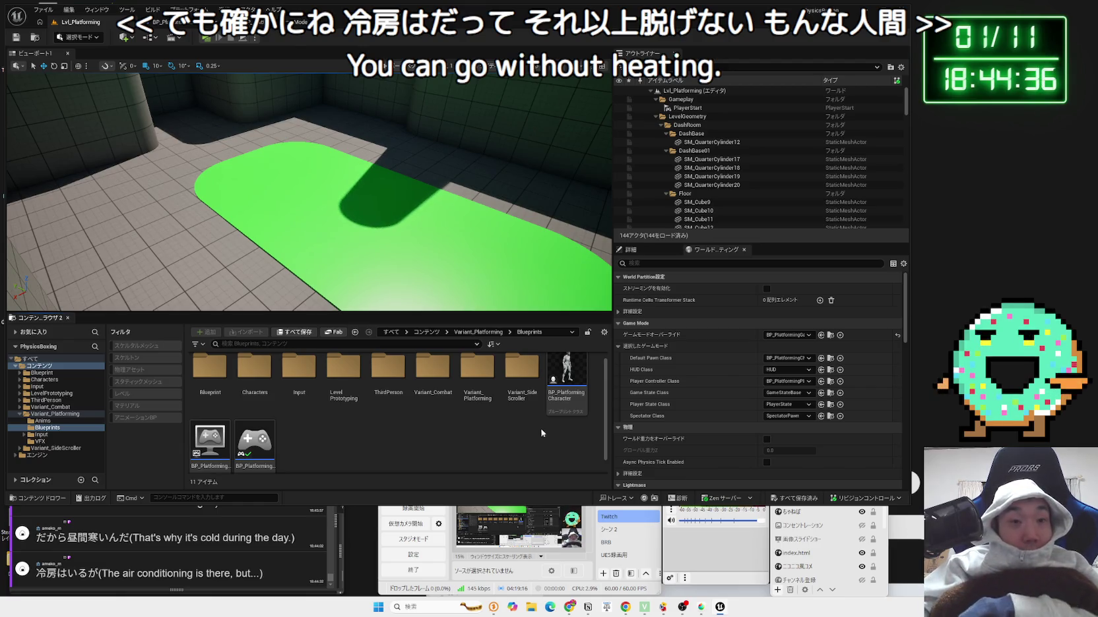
left_click(565, 407)
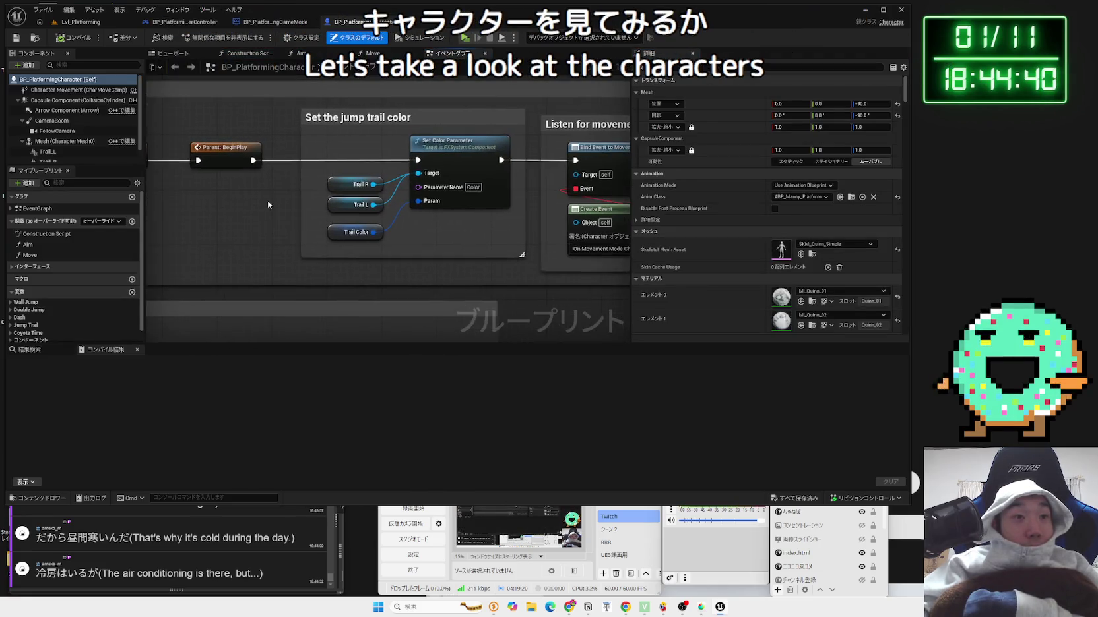
- Inspect the Trail, Set Color Parameter nodes and the Trail R variable
left_click_drag(302, 135, 381, 234)
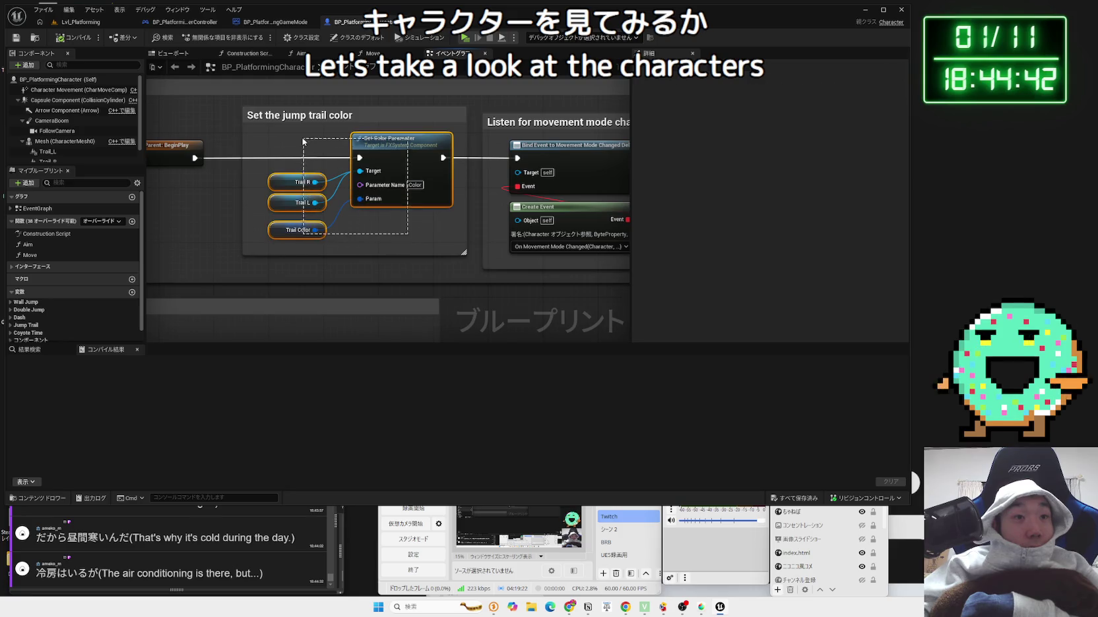
left_click(404, 240)
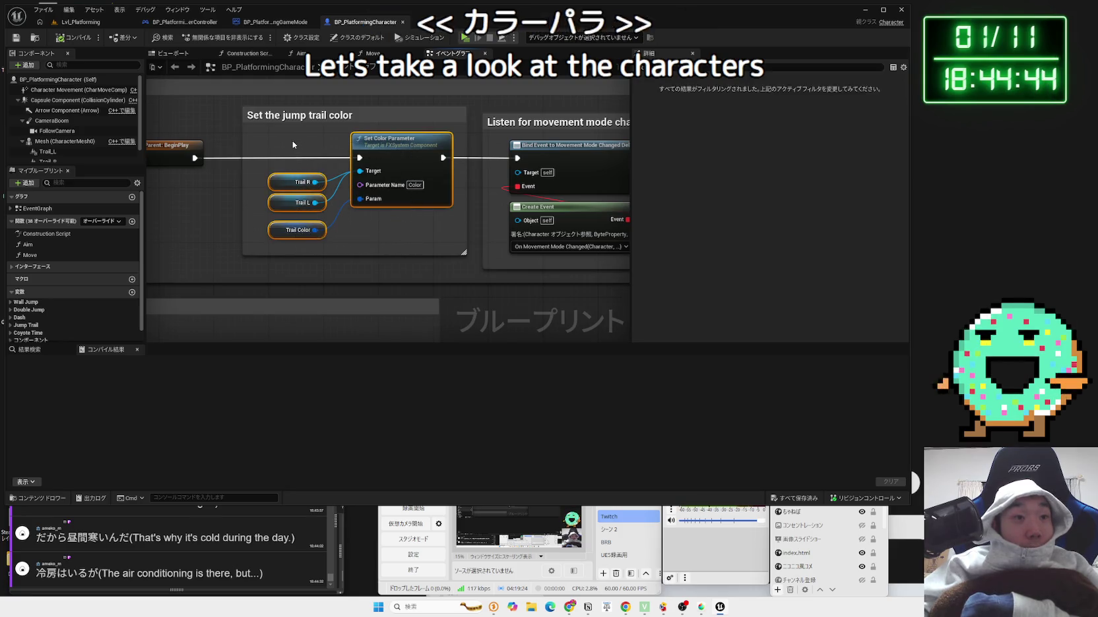
left_click(283, 187)
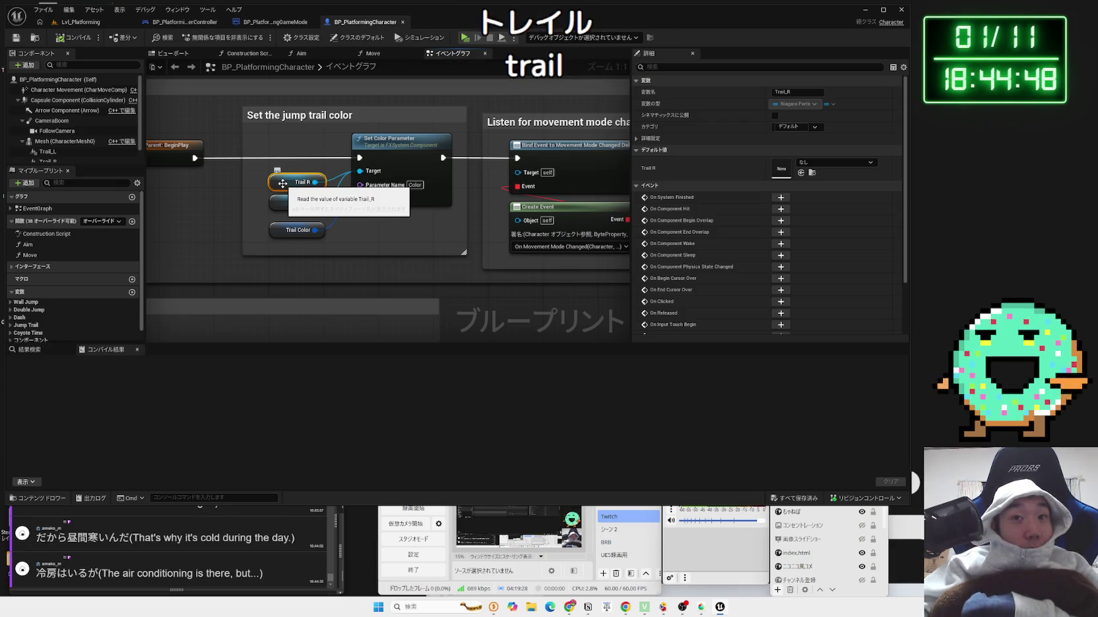
left_click(408, 232)
- Bring the 'Listen for movement mode changes' Create Event node into view
left_click_drag(422, 236, 315, 229)
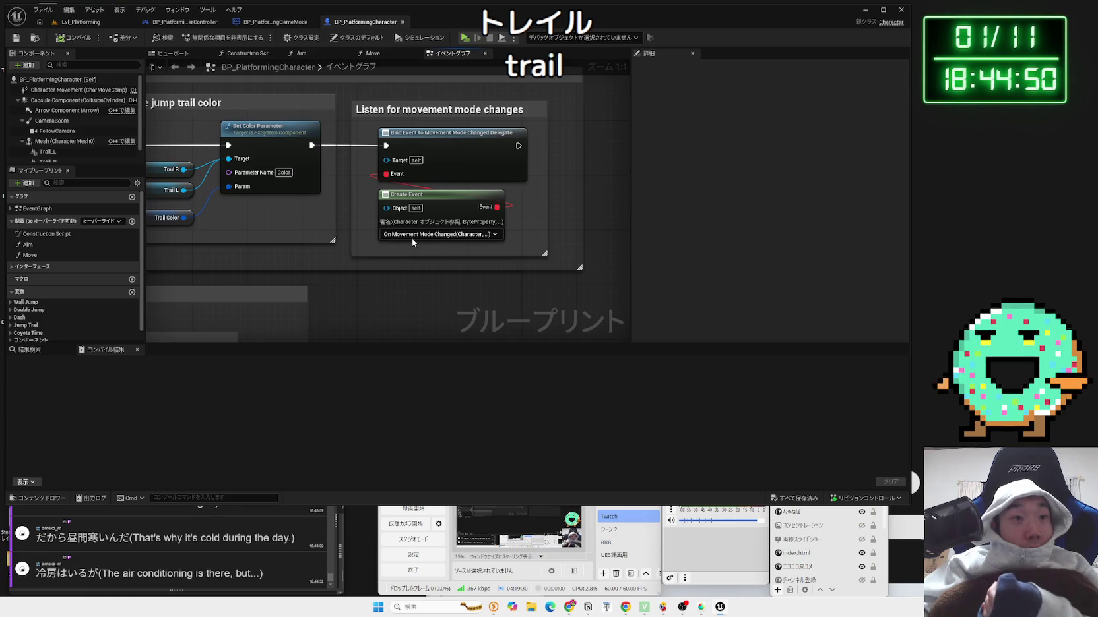
left_click_drag(422, 195, 405, 198)
scroll(358, 263, "down", 1)
scroll(358, 264, "down", 2)
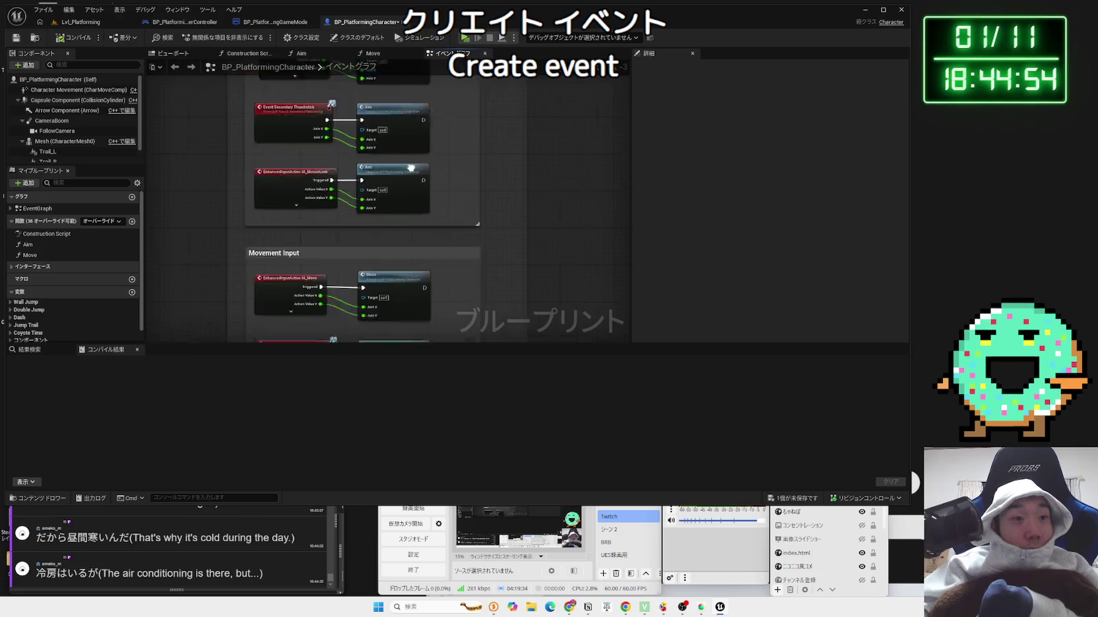
scroll(422, 221, "up", 3)
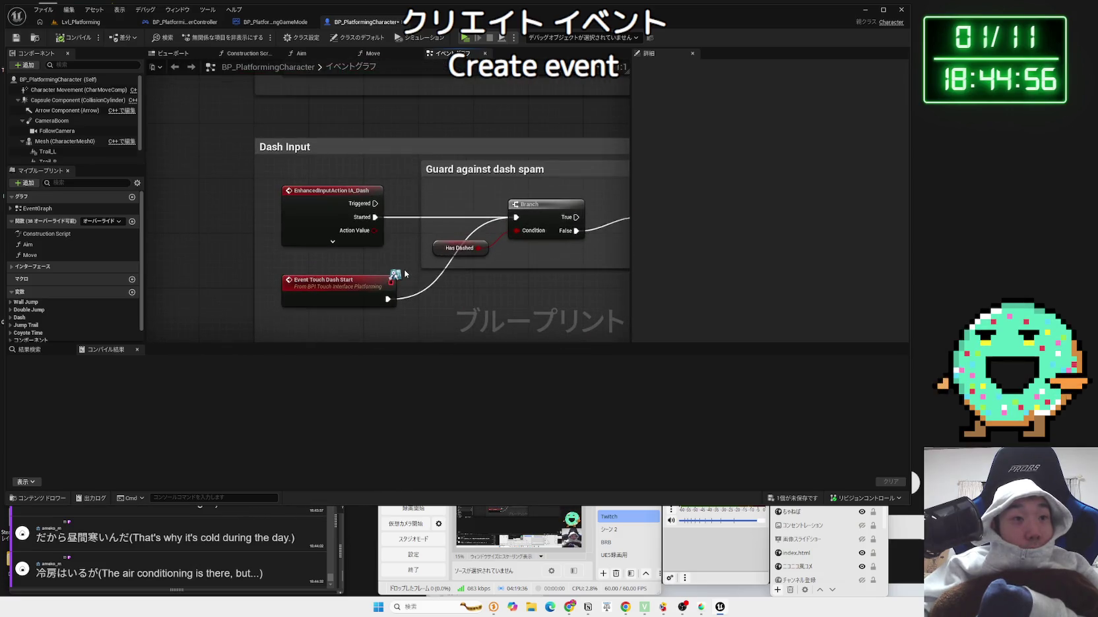
scroll(409, 264, "down", 5)
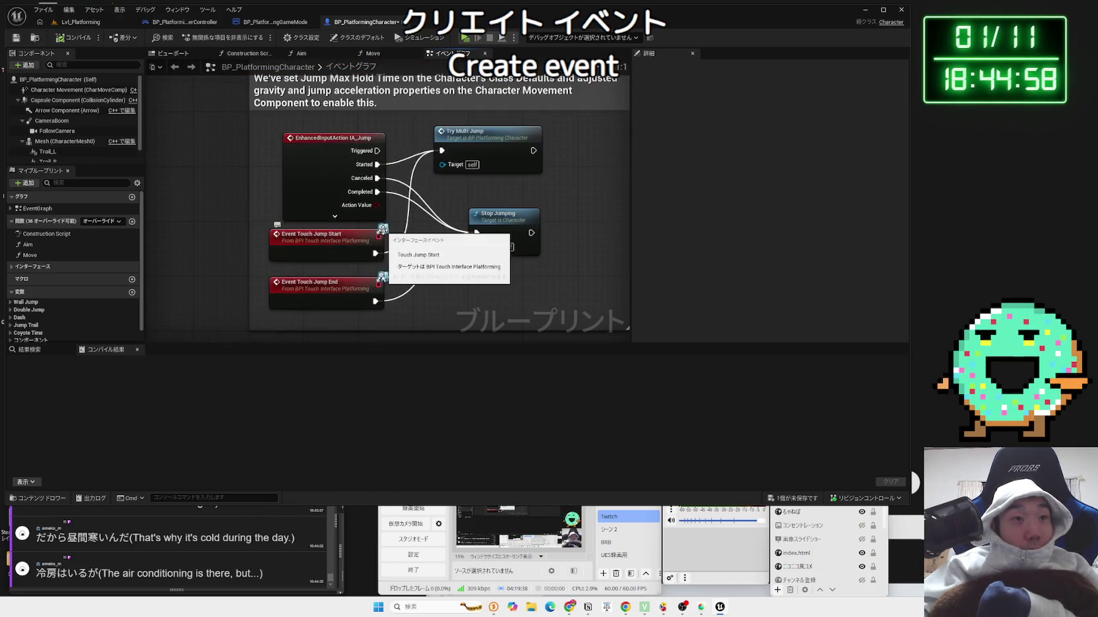
scroll(422, 246, "up", 4)
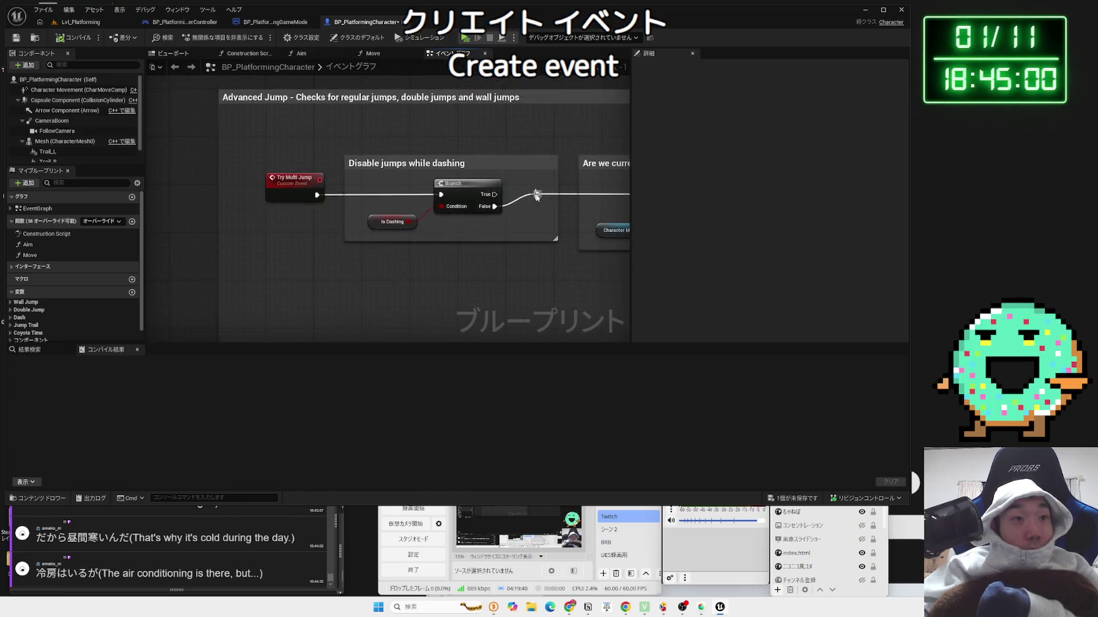
scroll(323, 179, "down", 4)
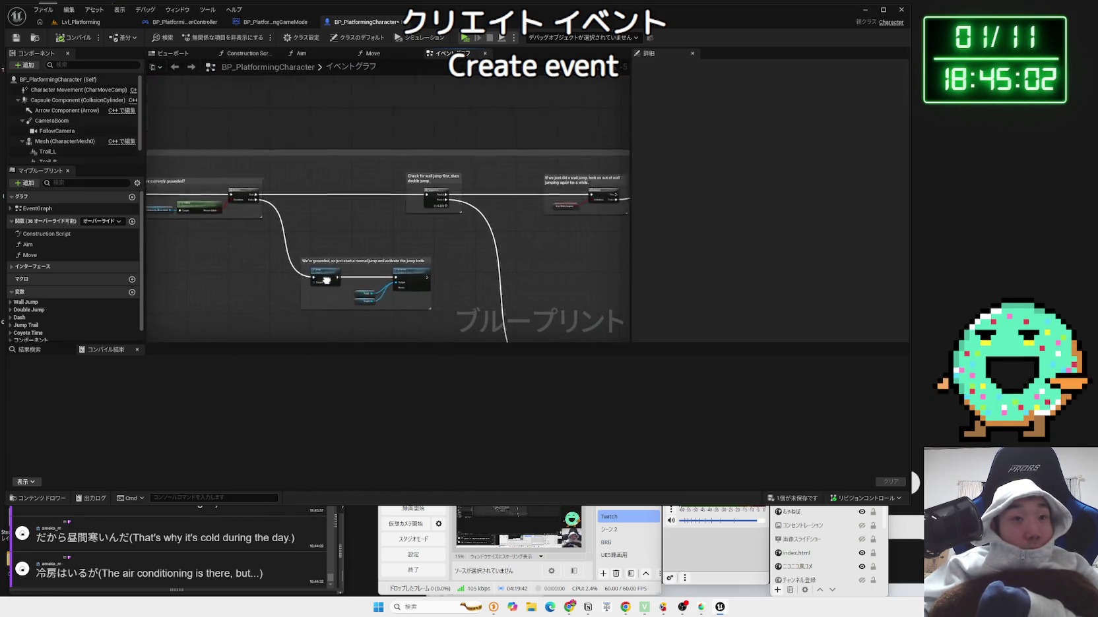
scroll(294, 281, "down", 2)
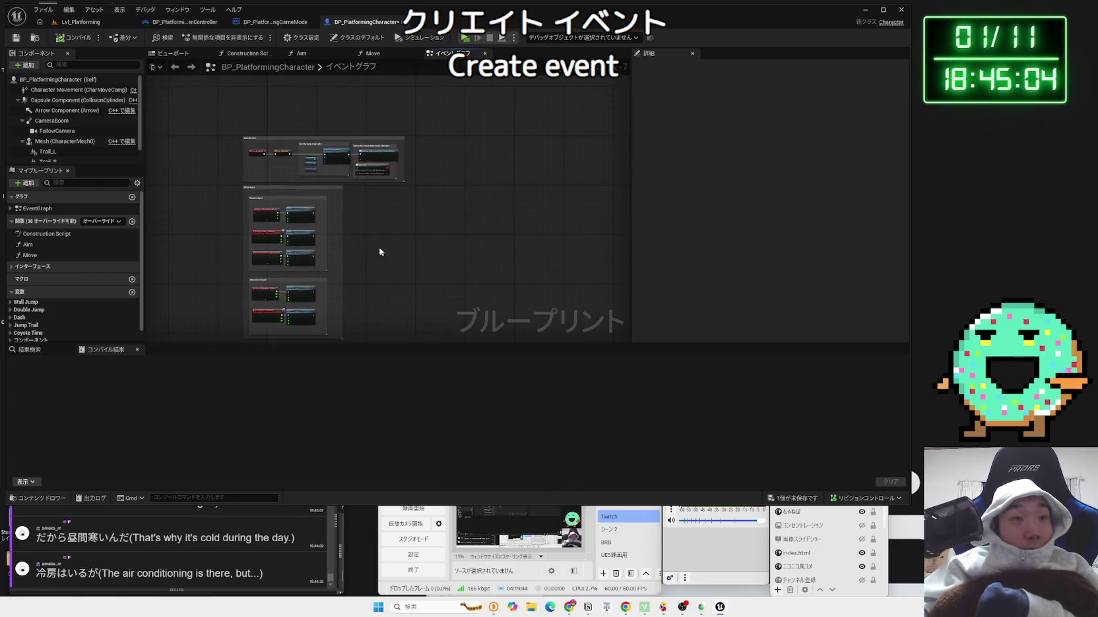
scroll(315, 156, "up", 6)
scroll(315, 156, "down", 2)
scroll(457, 227, "up", 2)
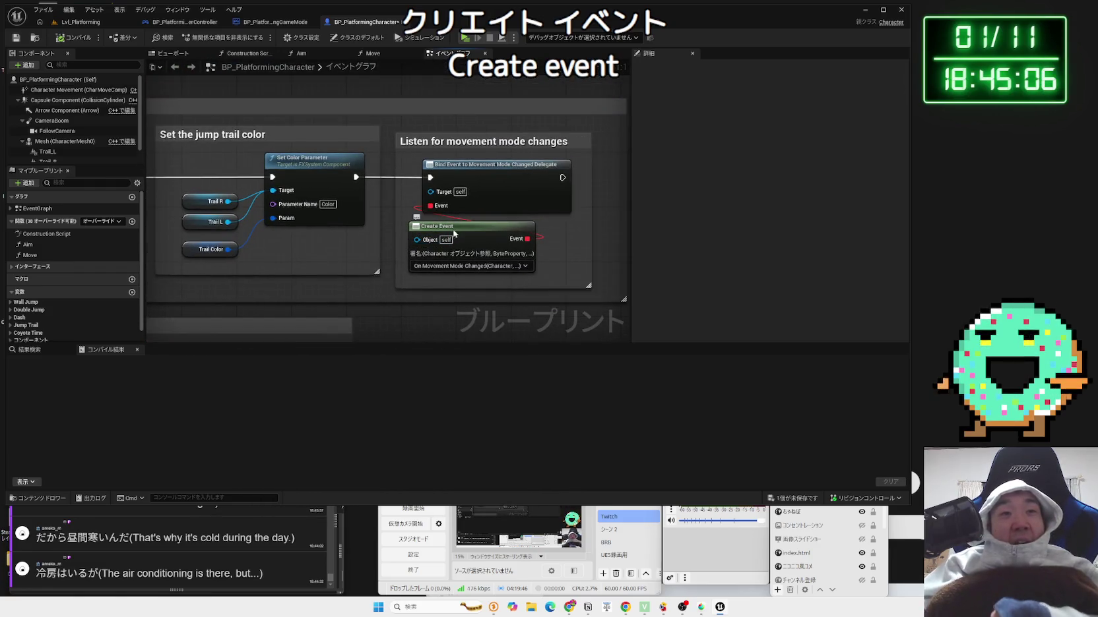
- Keep On Movement Mode Changed as the Create Event node's bound function
left_click(455, 267)
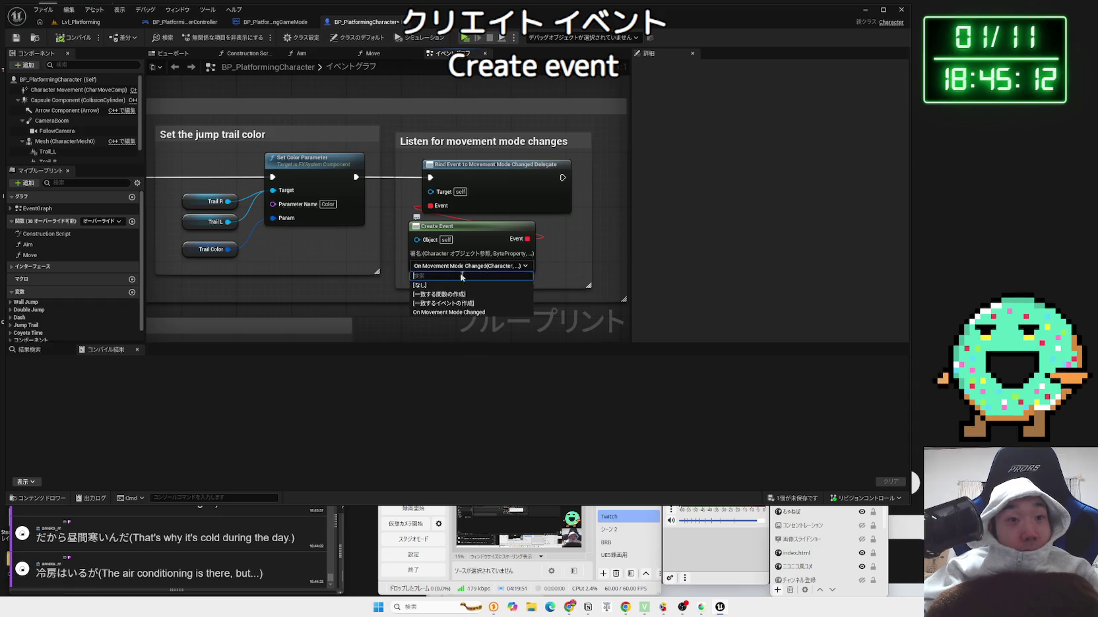
left_click(459, 313)
scroll(379, 303, "down", 2)
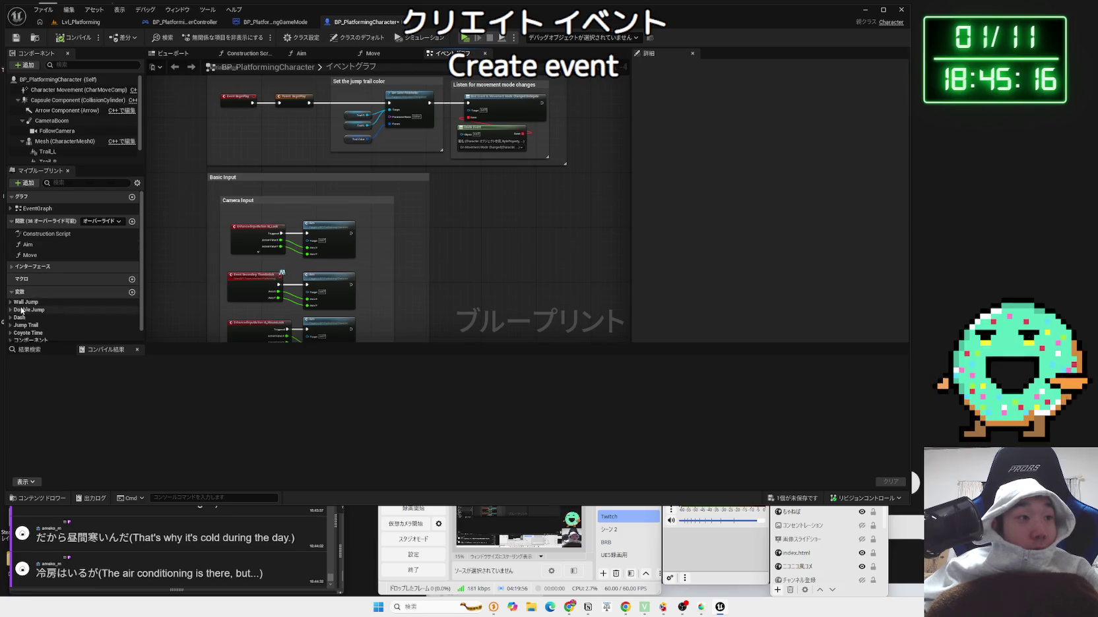
- Expand and collapse Interfaces > Touch events in My Blueprint
left_click(11, 266)
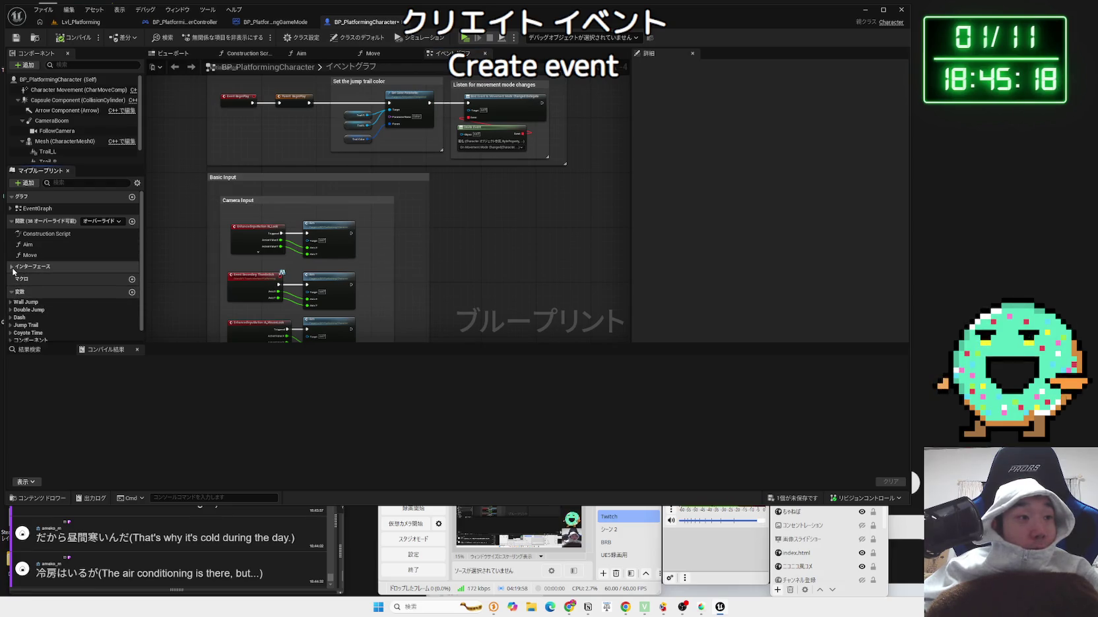
left_click(12, 277)
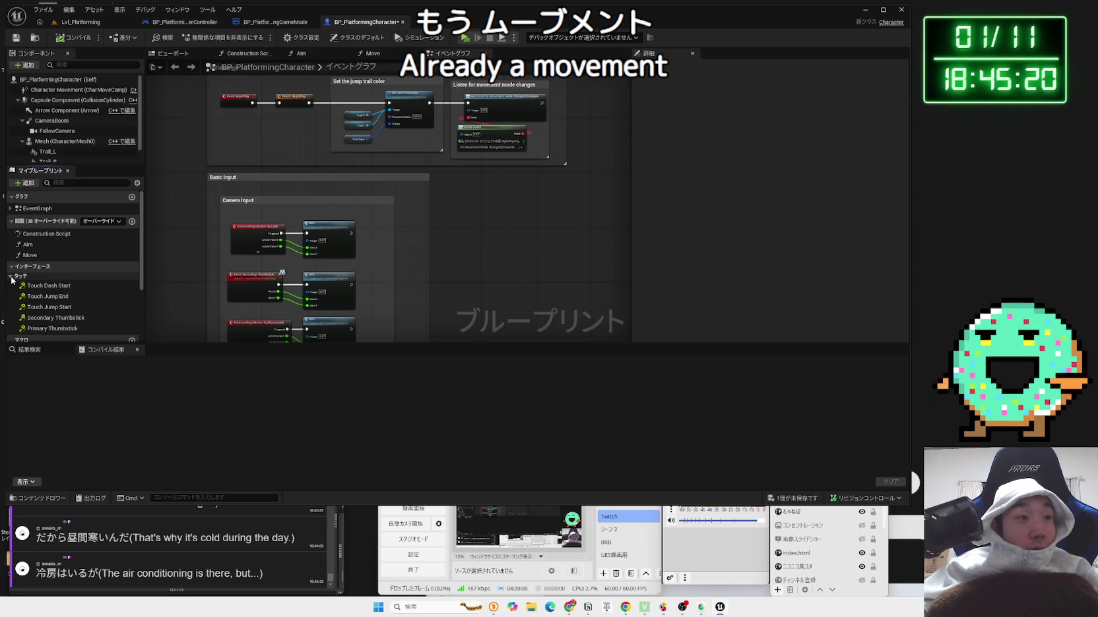
left_click(12, 277)
left_click(11, 266)
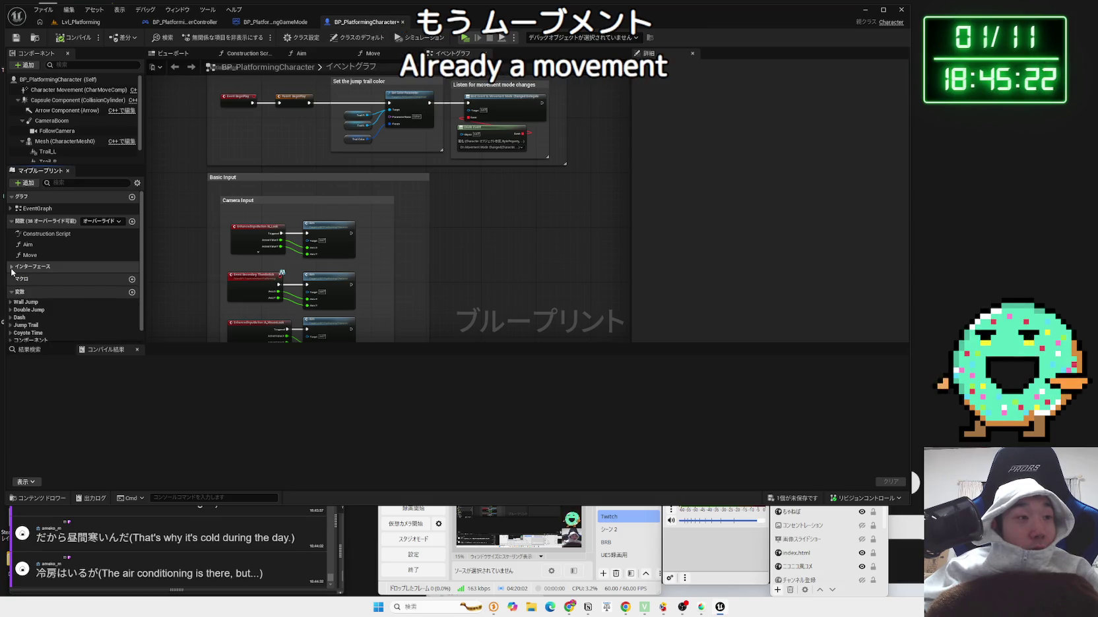
scroll(84, 296, "down", 1)
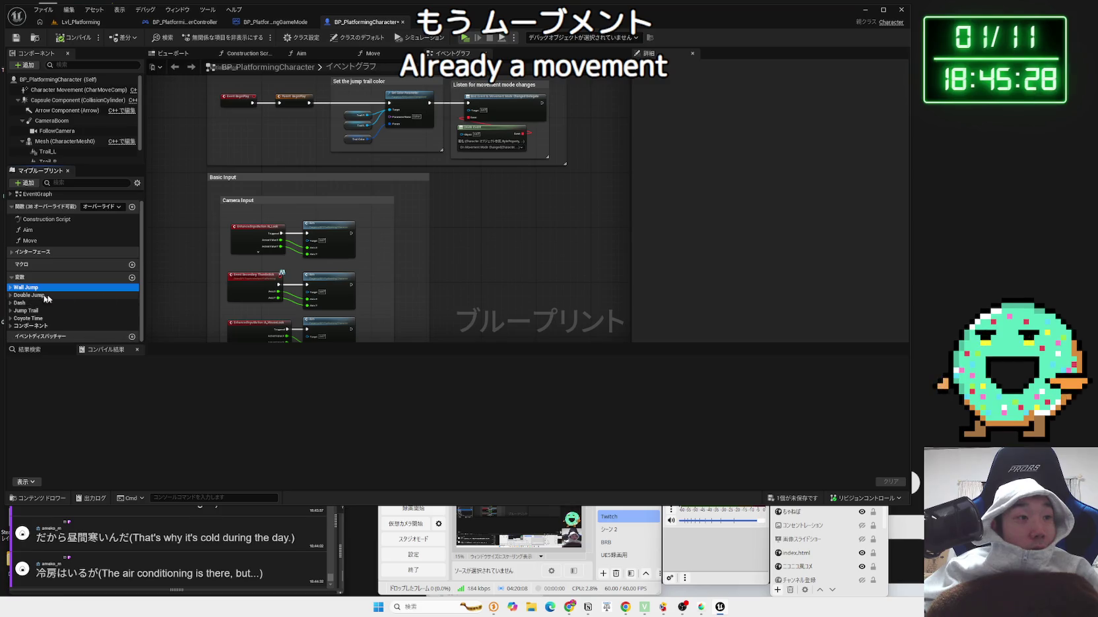
scroll(508, 237, "up", 4)
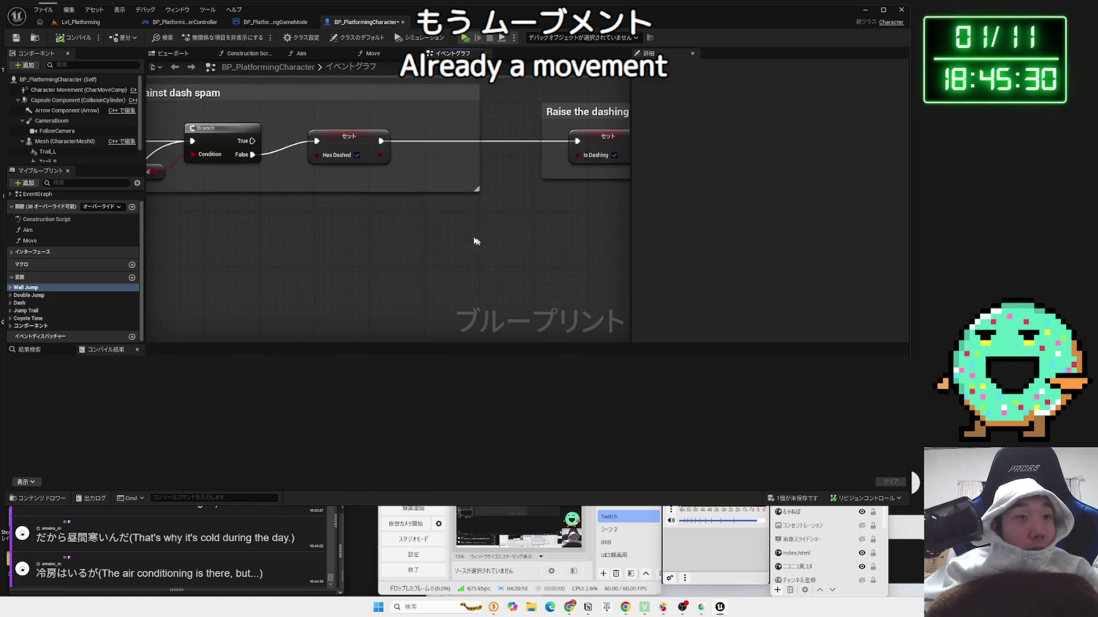
scroll(400, 231, "down", 2)
scroll(296, 234, "up", 2)
- Inspect the Event Touch Dash Start and IA_Dash nodes, then pan to Advanced Jump
left_click(231, 210)
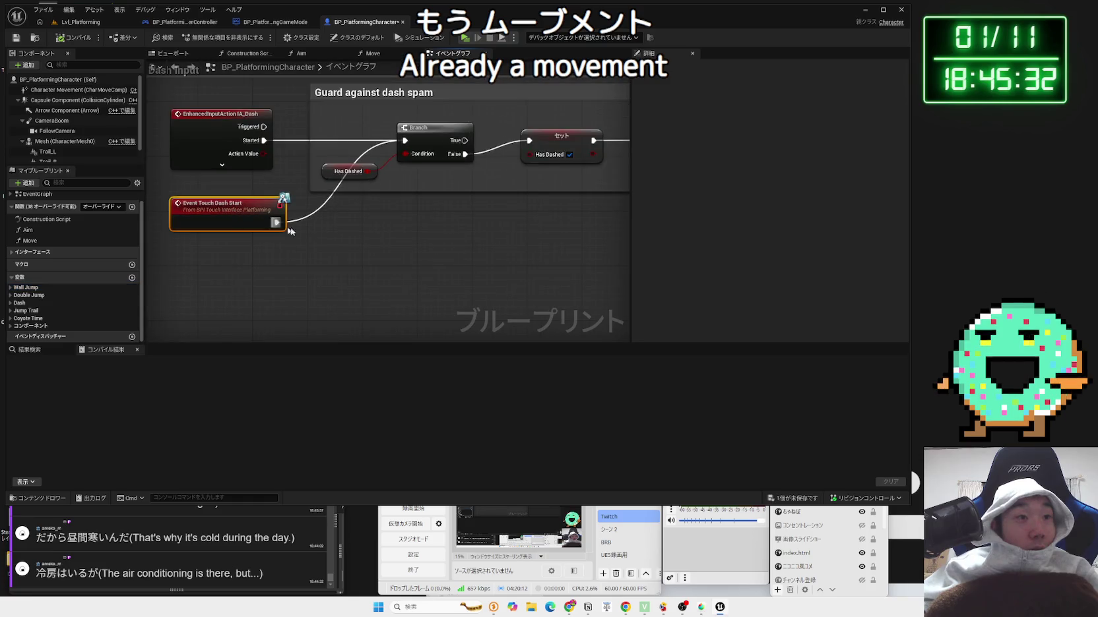
left_click(239, 140)
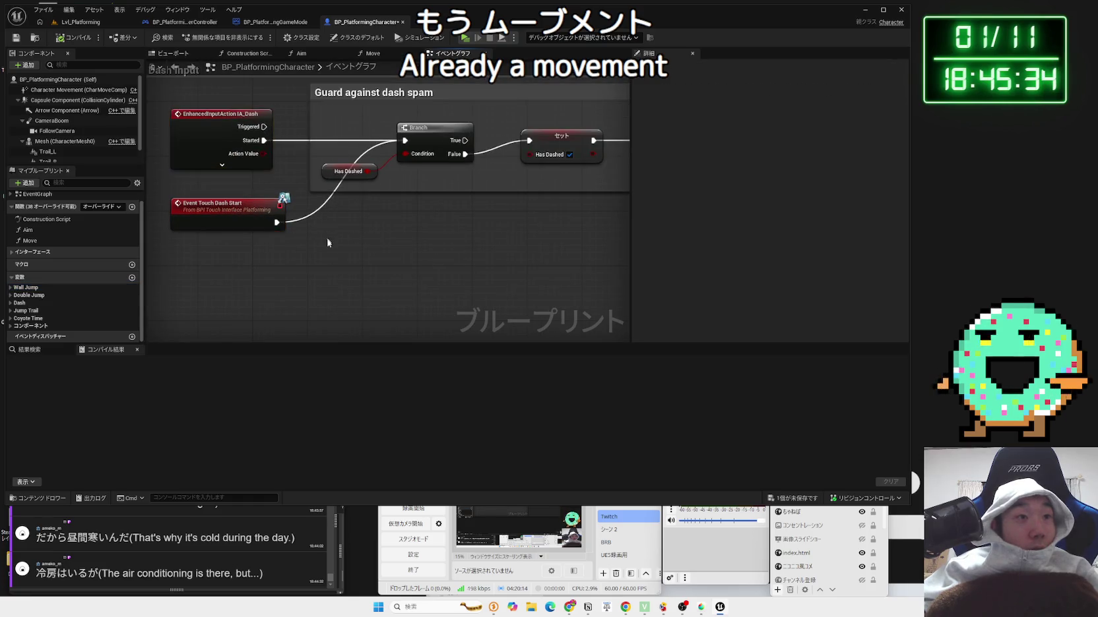
scroll(335, 287, "down", 2)
scroll(279, 178, "up", 2)
scroll(264, 251, "up", 2)
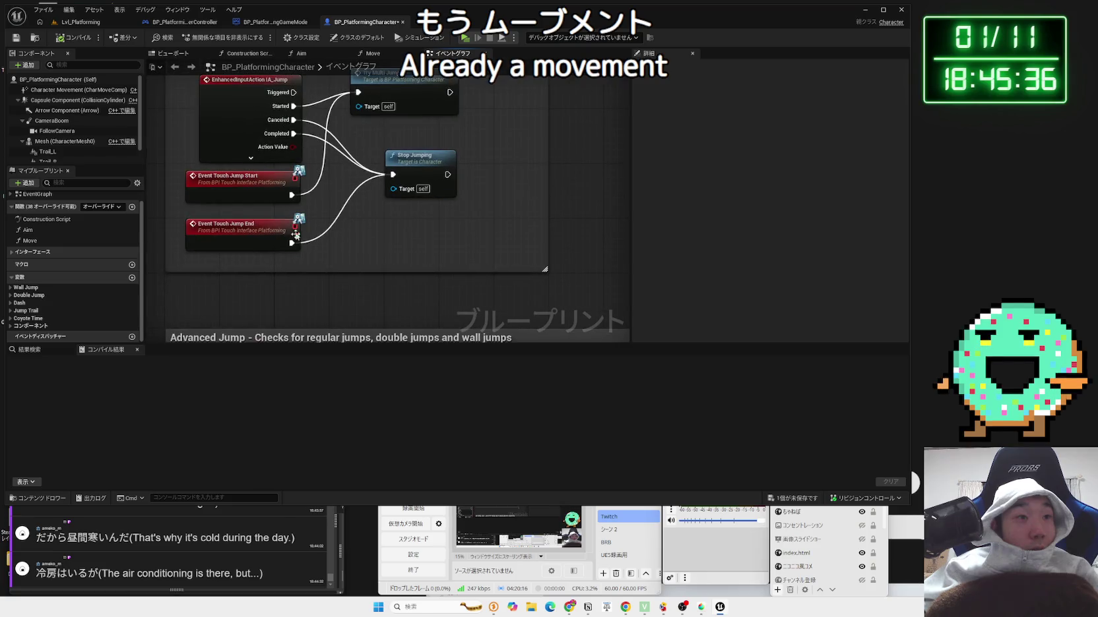
mouse_move(315, 294)
left_mouse_down()
mouse_move(331, 289)
mouse_move(298, 184)
mouse_move(409, 227)
mouse_move(377, 150)
left_mouse_up()
scroll(330, 289, "down", 2)
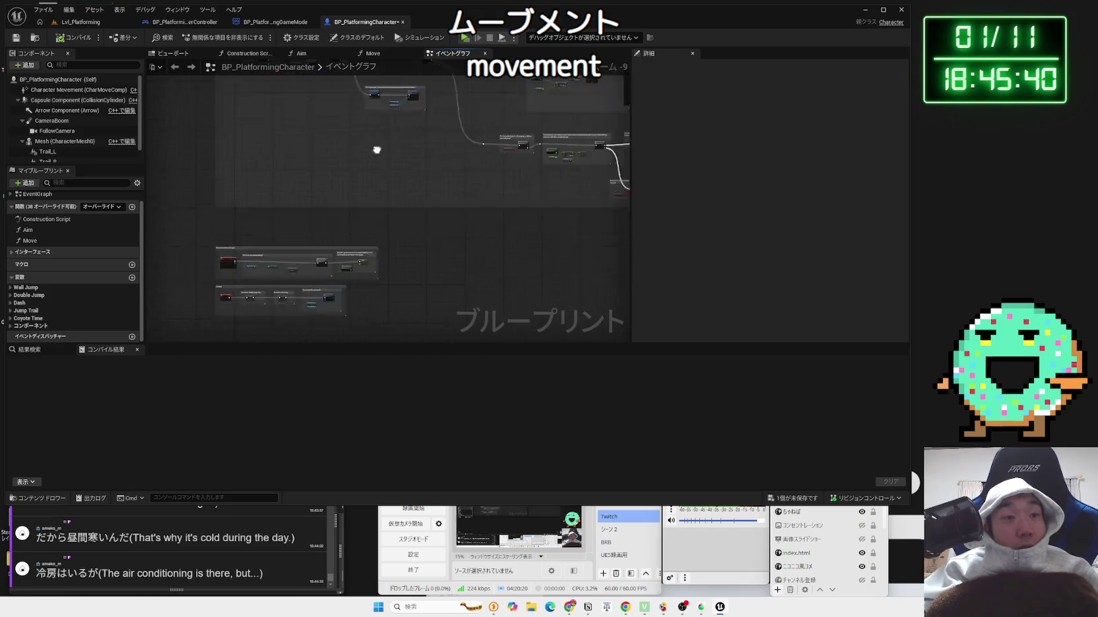
- Zoom into Movement Mode Changes and inspect the On Movement Mode Changed event's inputs
scroll(378, 149, "down", 2)
scroll(304, 167, "up", 2)
scroll(311, 154, "up", 2)
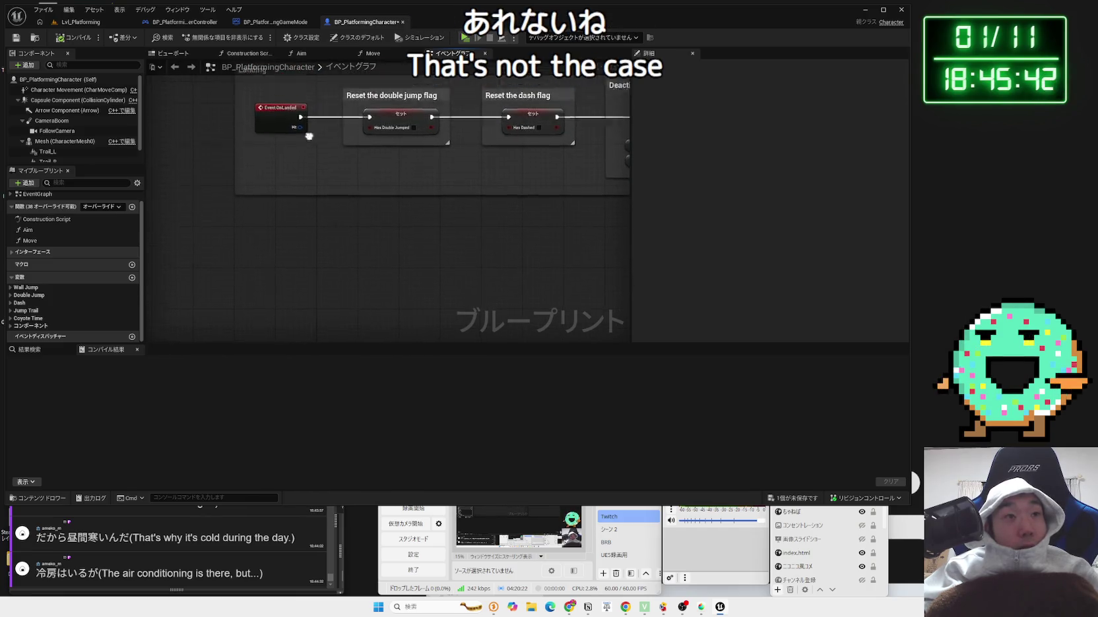
left_click_drag(306, 134, 304, 234)
scroll(305, 238, "up", 2)
left_click(288, 121)
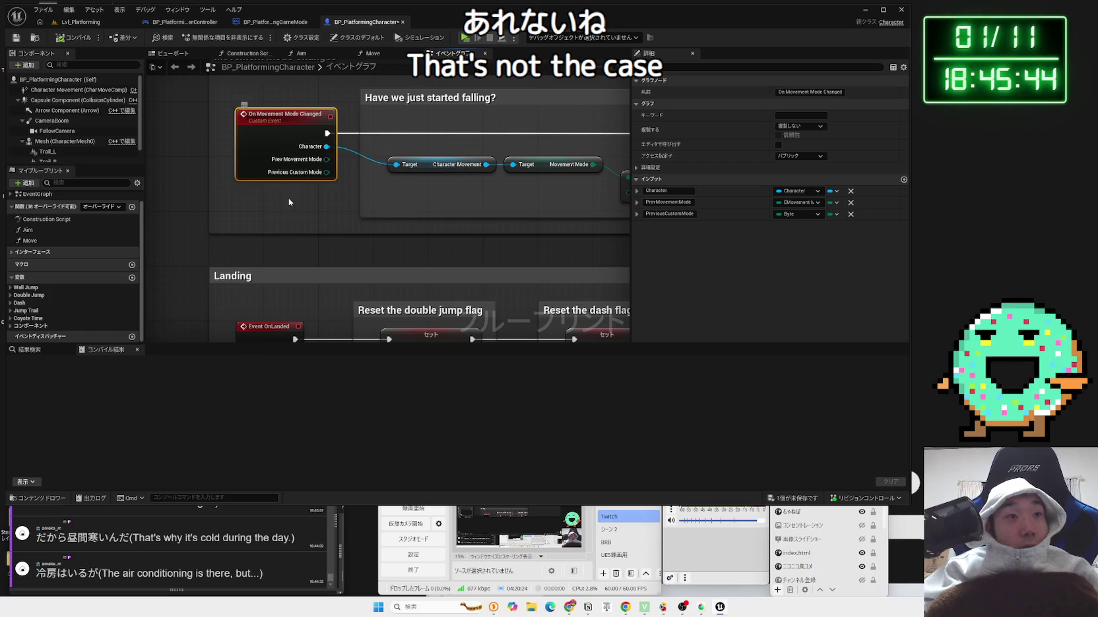
left_click_drag(324, 122, 280, 182)
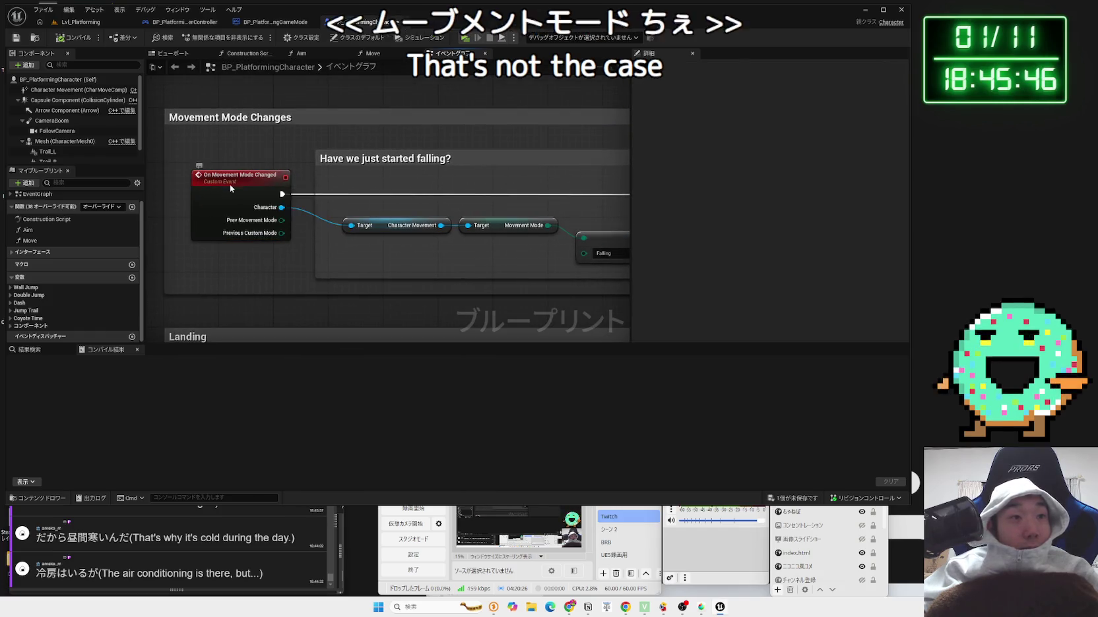
left_click(288, 181)
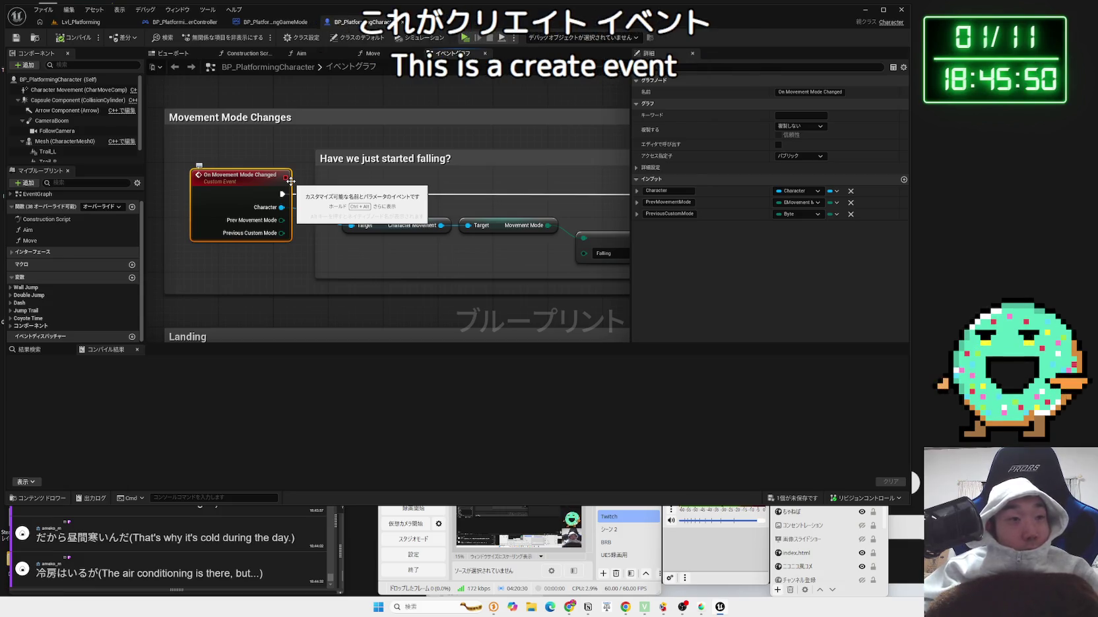
left_click(417, 212)
- Pan to the Save the game time comment, nudge Get Time Seconds, then switch to ChatGPT
left_click_drag(418, 212, 350, 213)
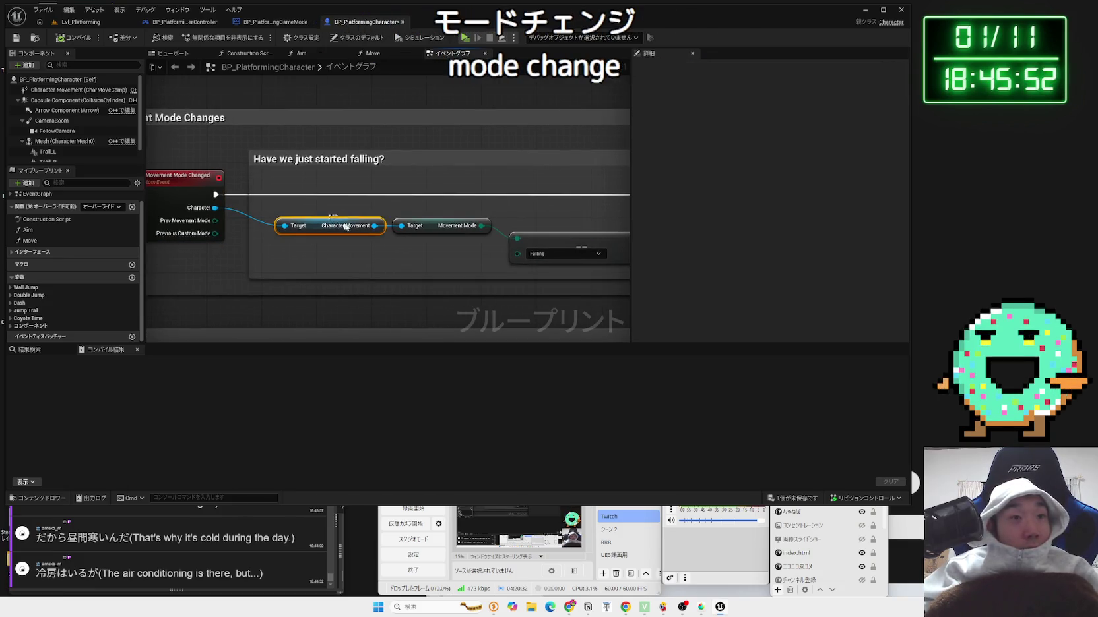
left_click_drag(421, 213, 258, 215)
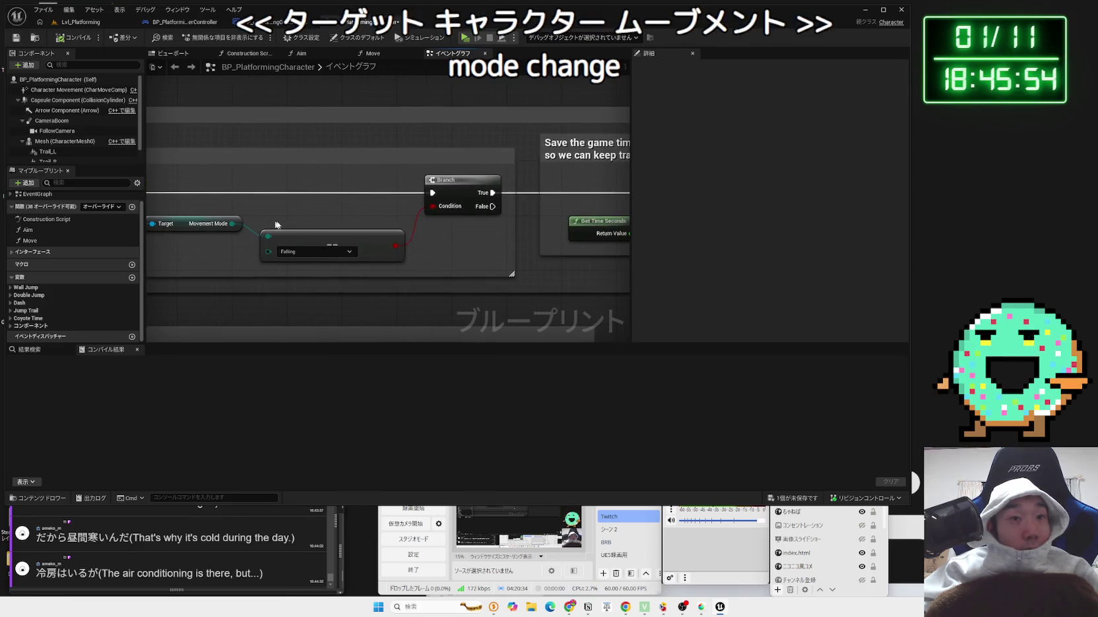
left_click_drag(535, 248, 250, 248)
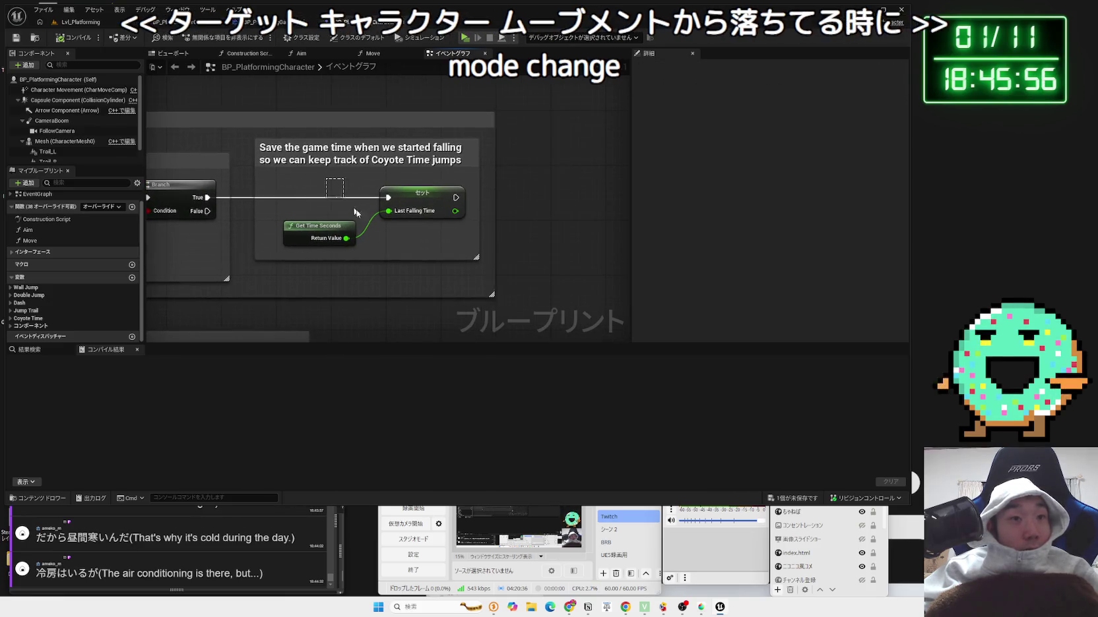
left_click_drag(312, 230, 319, 222)
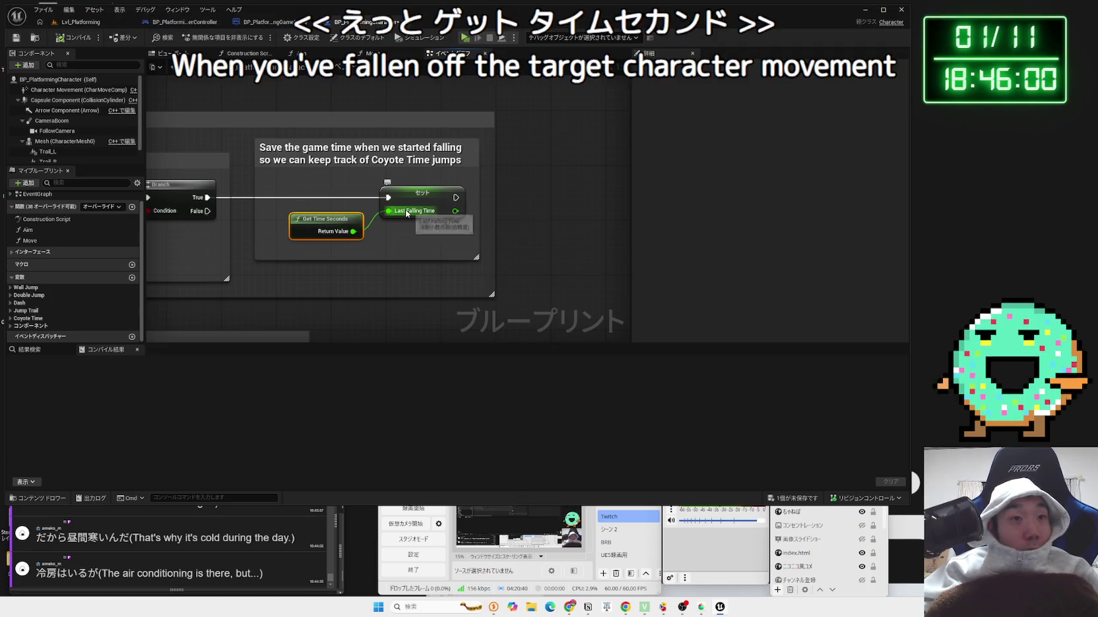
left_click(299, 167)
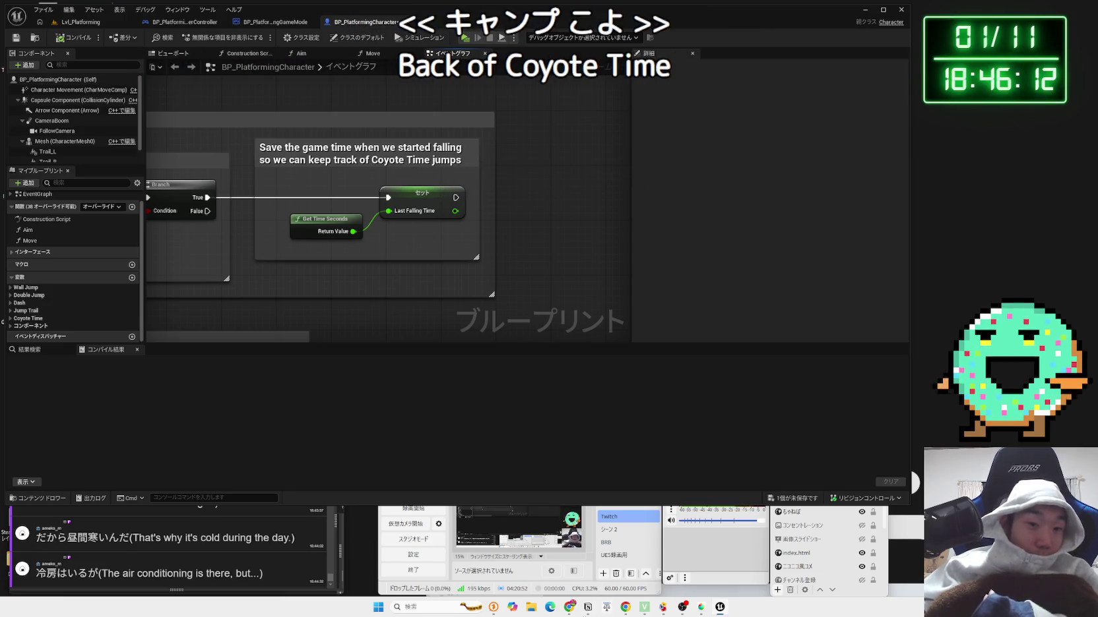
key("alt+Tab")
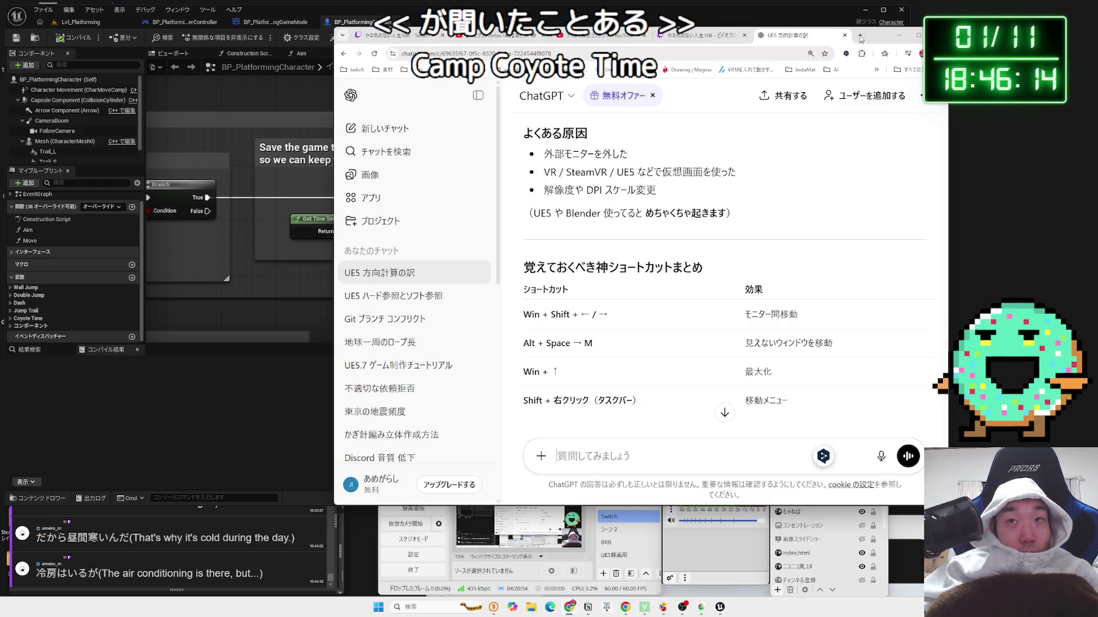
- Search Google for コヨーテタイム (coyote time) in a new Chrome tab
left_click(860, 38)
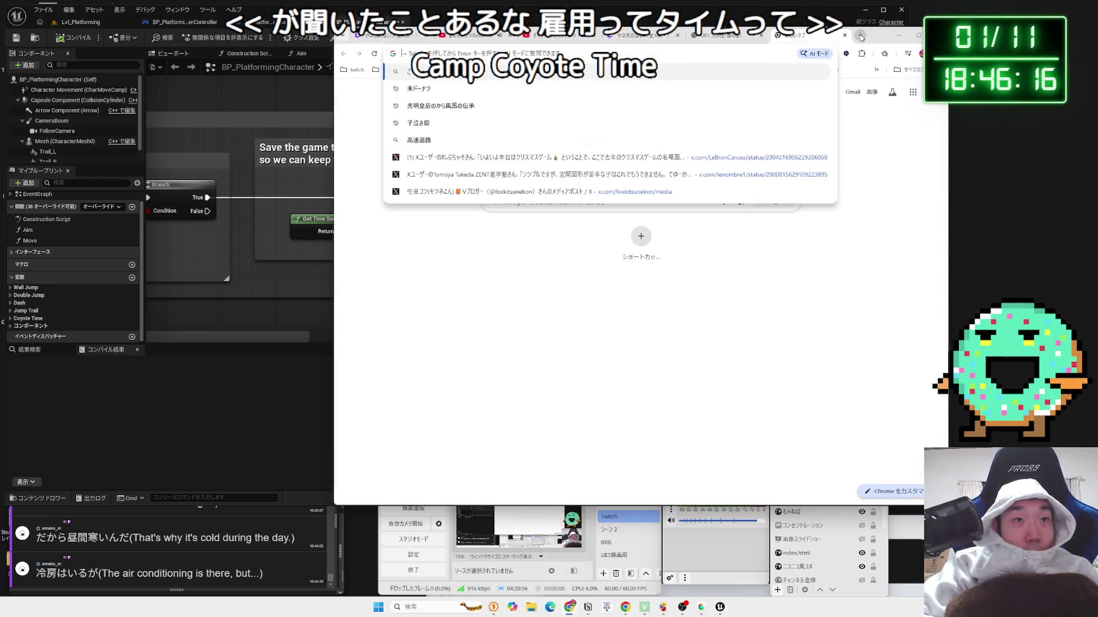
type("こよーていmu")
key("space")
key("Return")
key("Return")
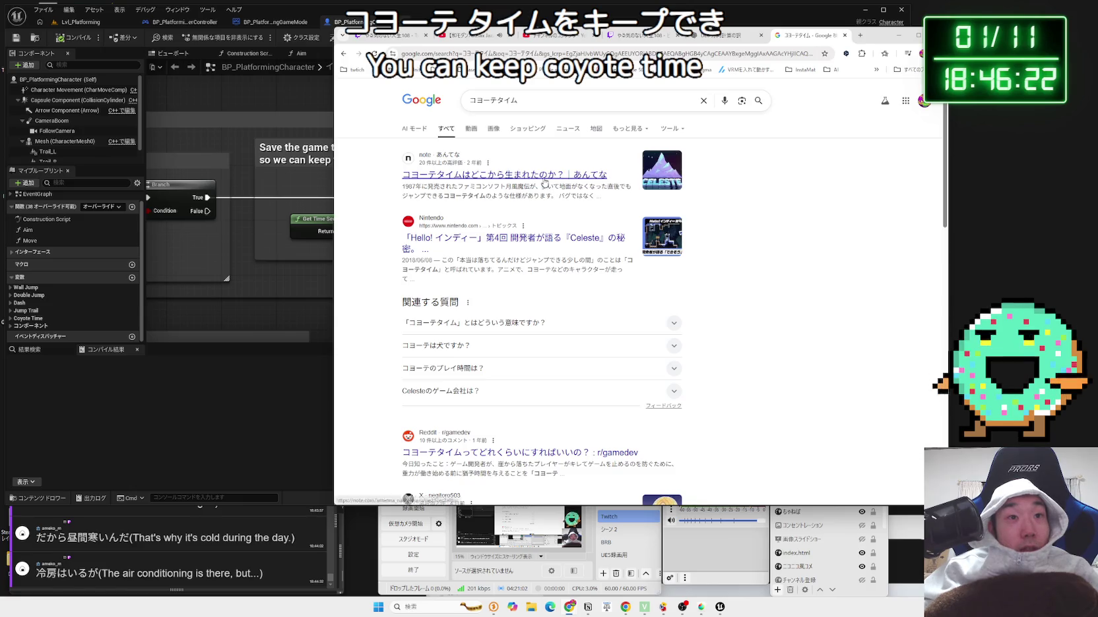
- Expand and highlight the answer explaining coyote time, then return to the Unreal editor
left_click(535, 323)
mouse_move(542, 350)
left_mouse_down()
mouse_move(582, 349)
mouse_move(418, 339)
left_mouse_up()
left_click(263, 321)
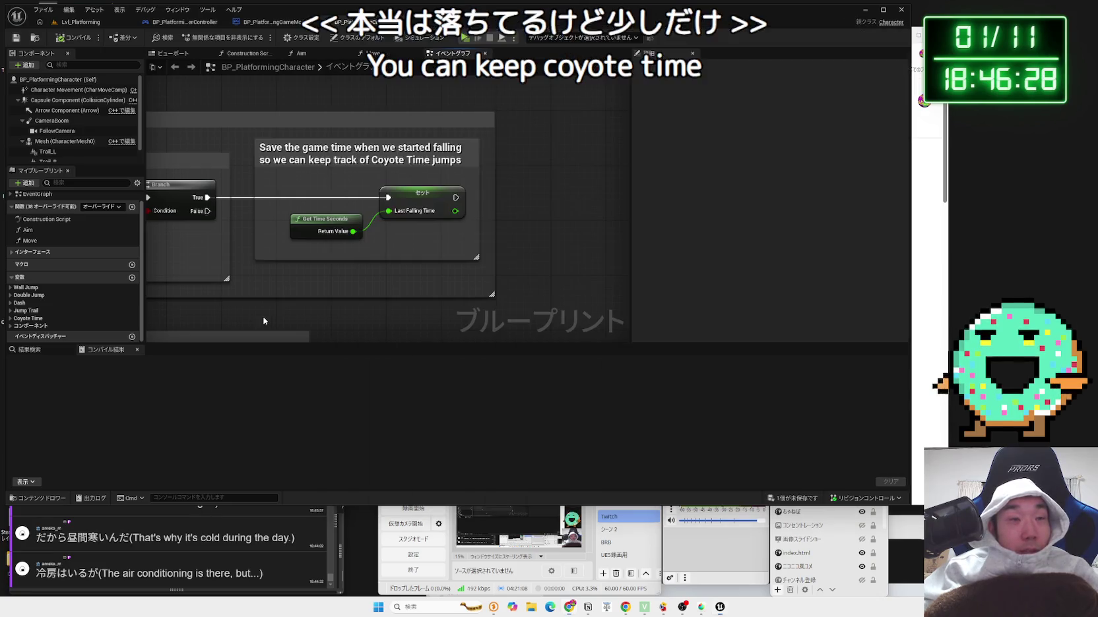
- Pan back past the Branch and 'Have we just started falling' check to the Movement Mode Changed event
left_click_drag(299, 300, 366, 302)
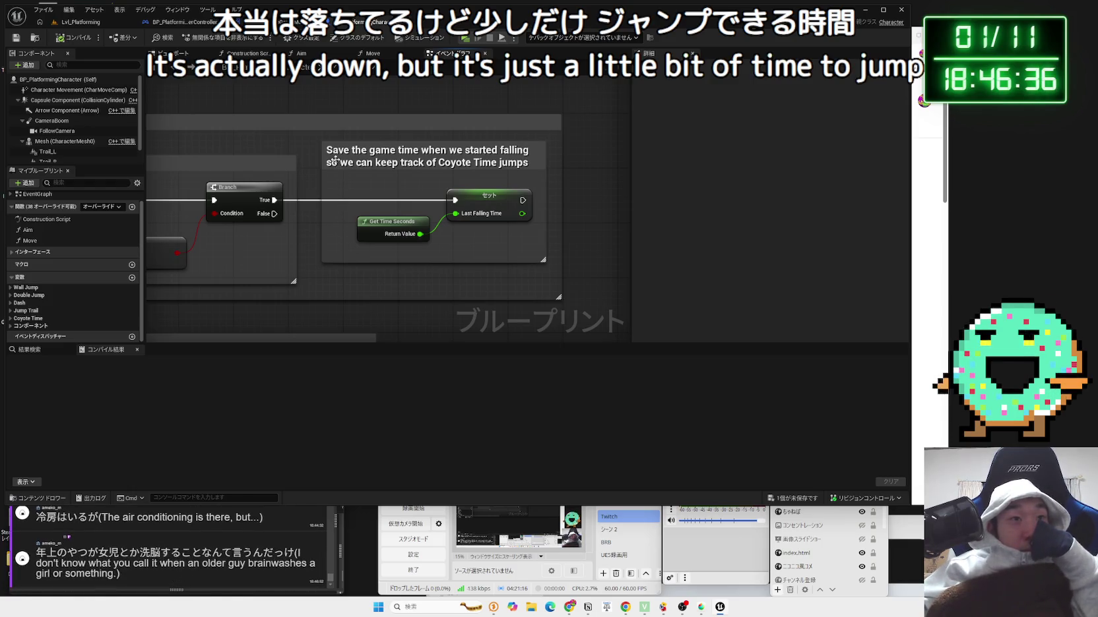
left_click_drag(306, 185, 617, 191)
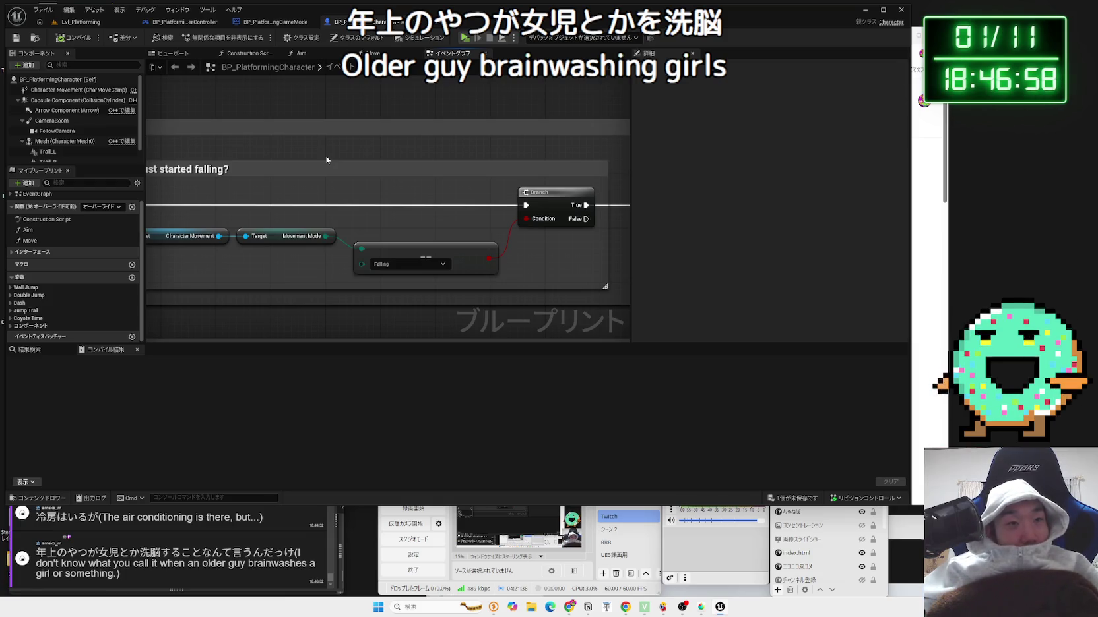
left_click_drag(299, 198, 457, 202)
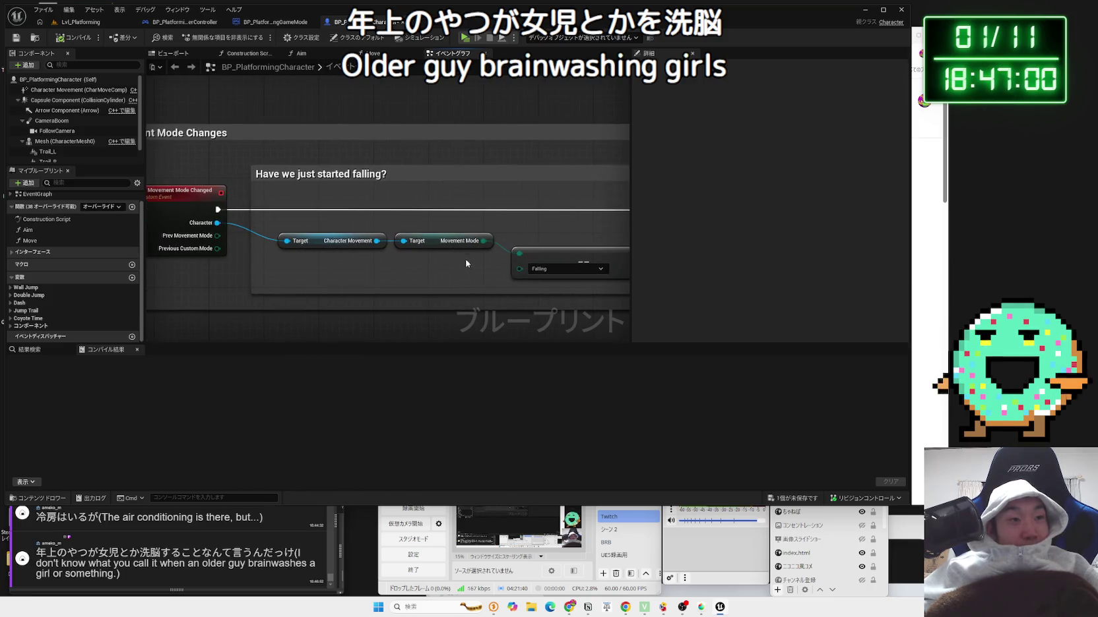
left_click_drag(262, 207, 368, 213)
- Follow the Movement Mode Changed event to 'Listen for movement mode changes' and select Bind Event to Movement Mode Changed Delegate
left_click(277, 195)
left_click_drag(277, 195, 314, 326)
scroll(342, 269, "down", 3)
scroll(342, 269, "down", 2)
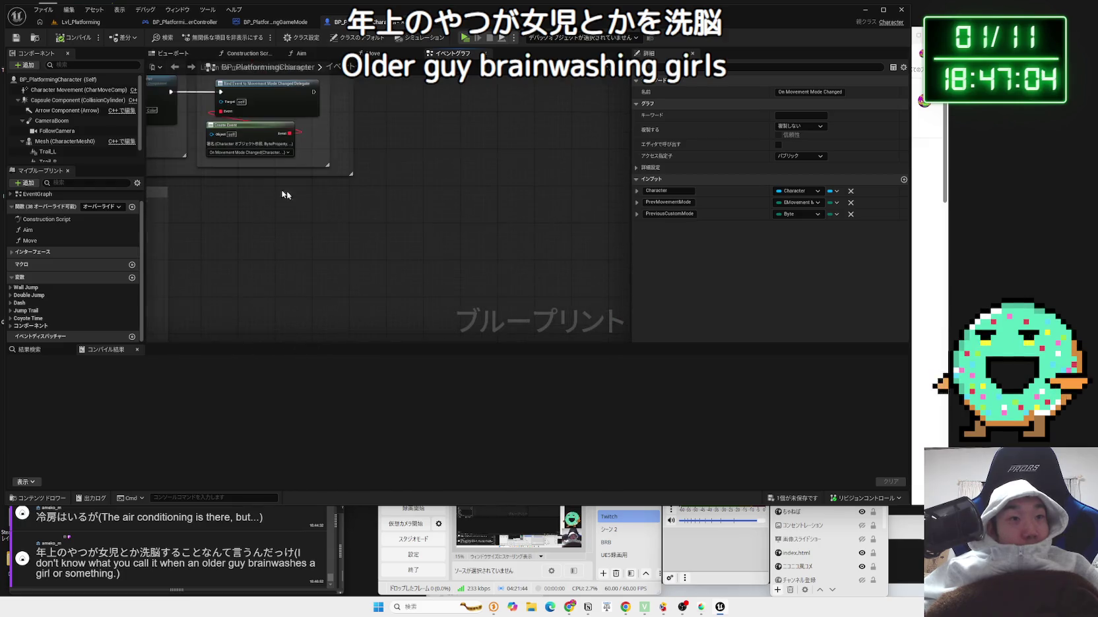
scroll(349, 320, "up", 5)
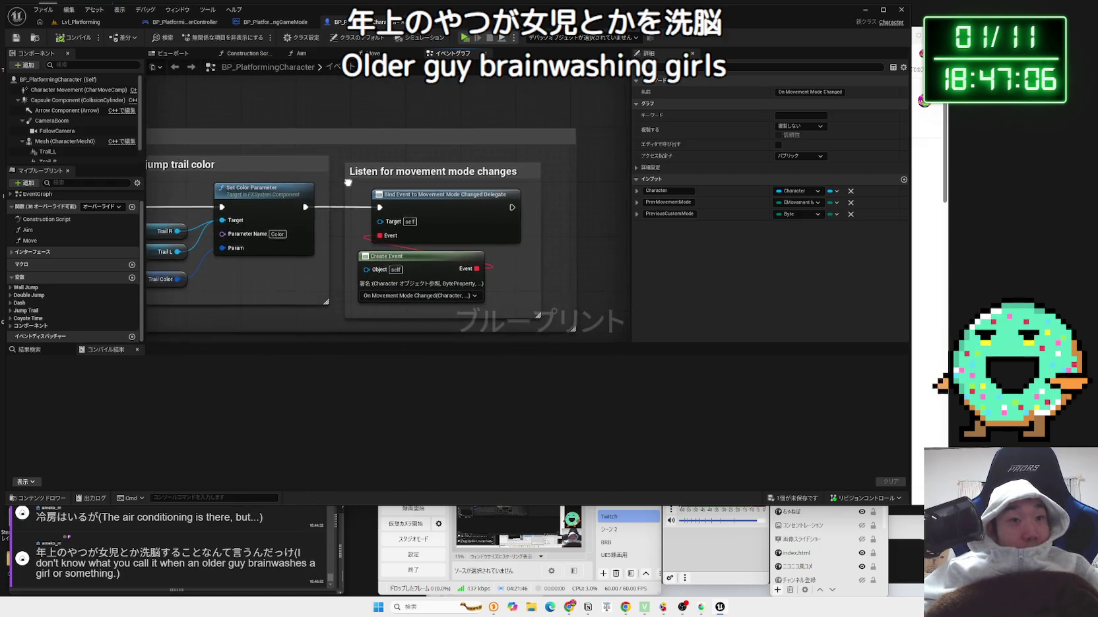
scroll(360, 178, "up", 1)
left_click(429, 191)
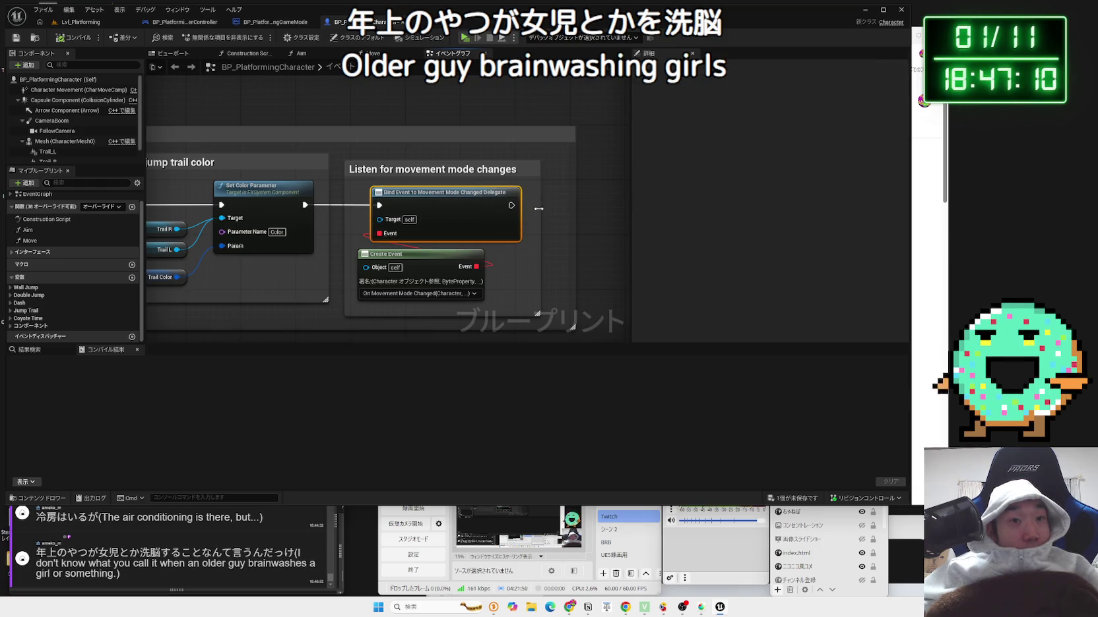
key("alt+Tab")
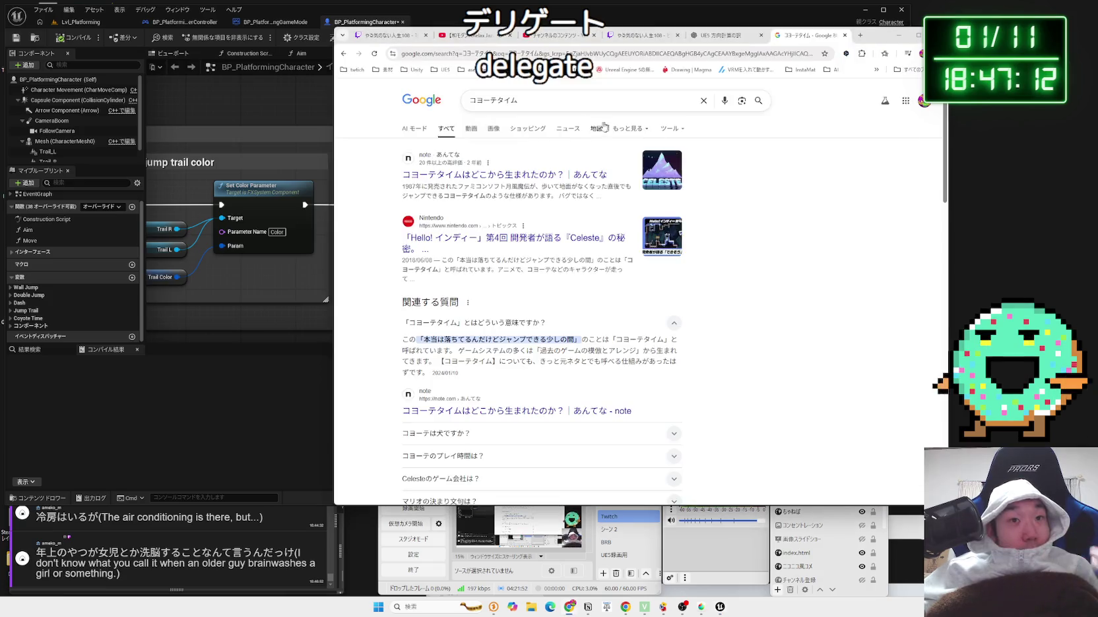
- Search Google for 'delegate いみ' and scroll through the results
type("delegate")
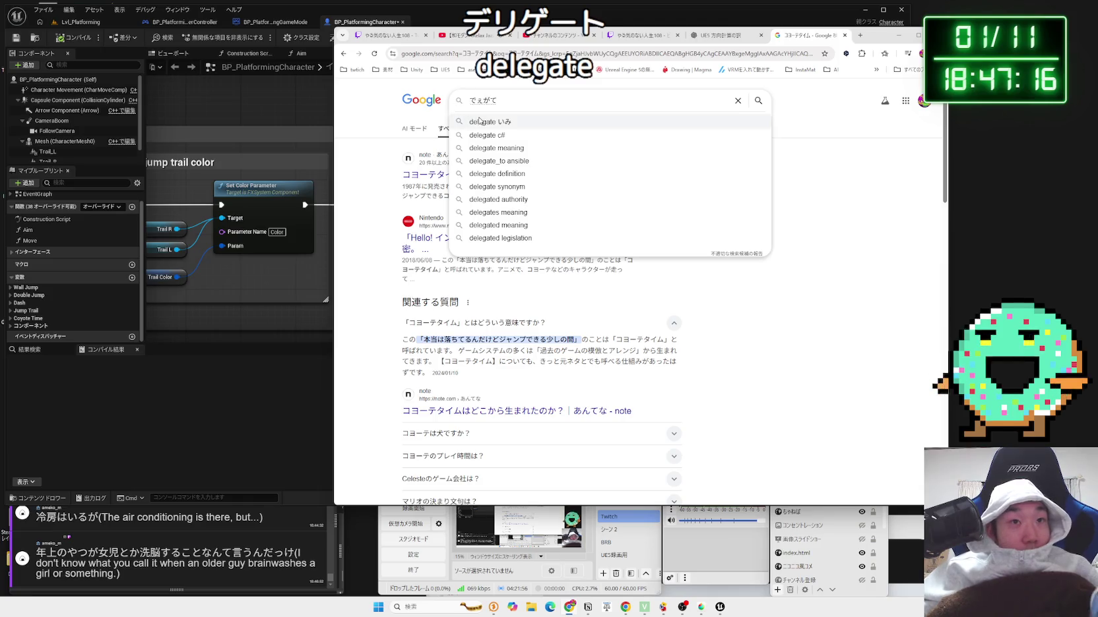
left_click(479, 121)
scroll(537, 215, "down", 3)
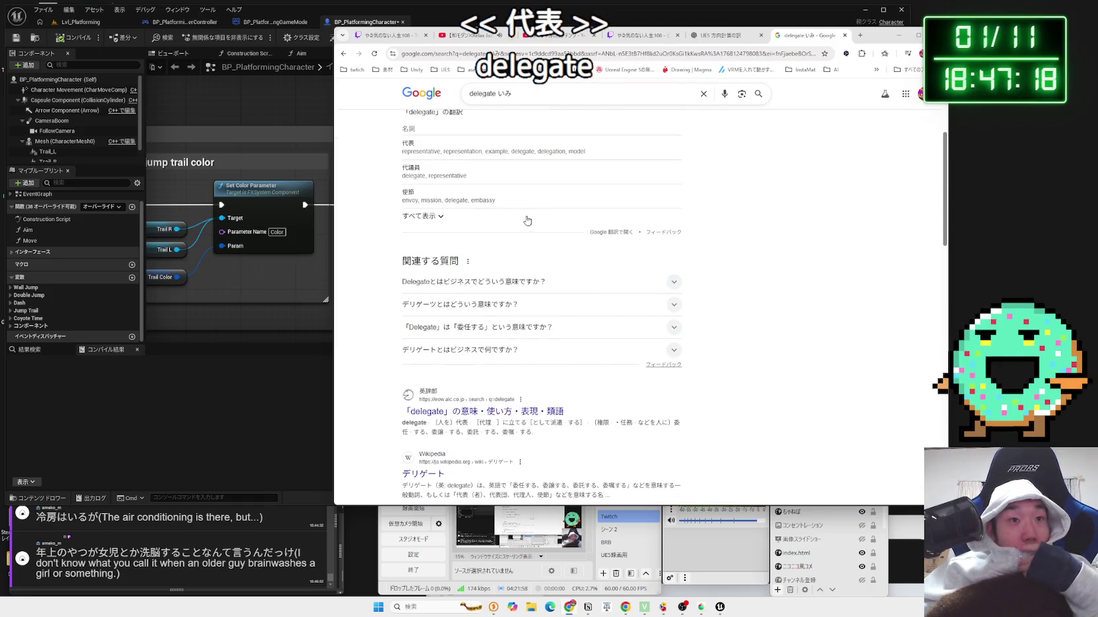
scroll(525, 221, "up", 1)
scroll(524, 220, "down", 3)
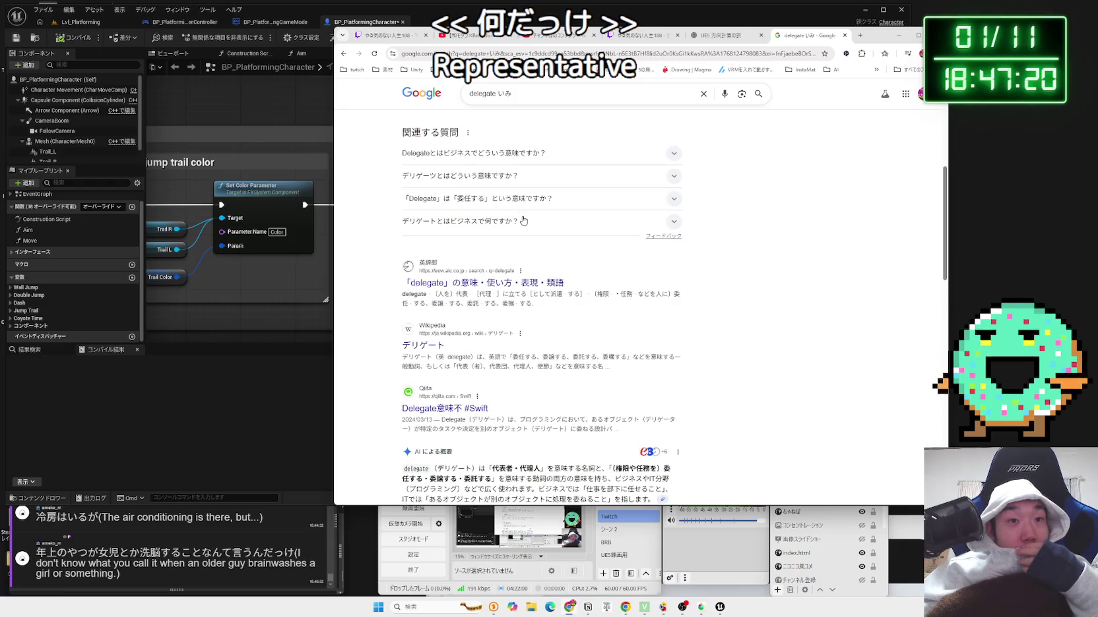
scroll(563, 279, "down", 3)
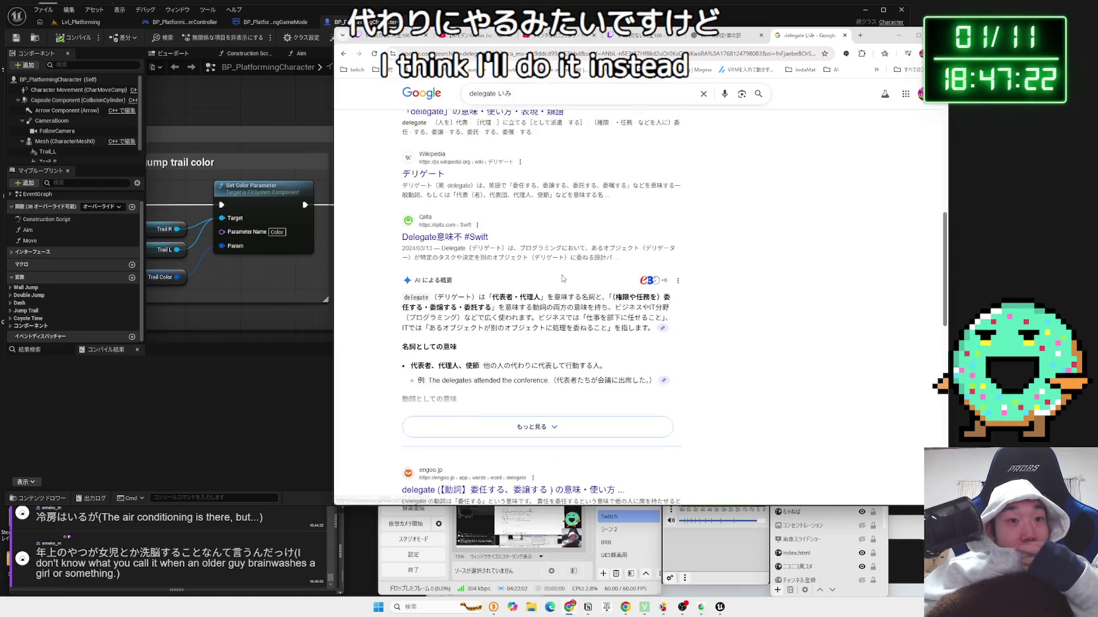
- Change the search query to 'delegate プログラミング'
left_click(527, 97)
key("BackSpace")
key("BackSpace")
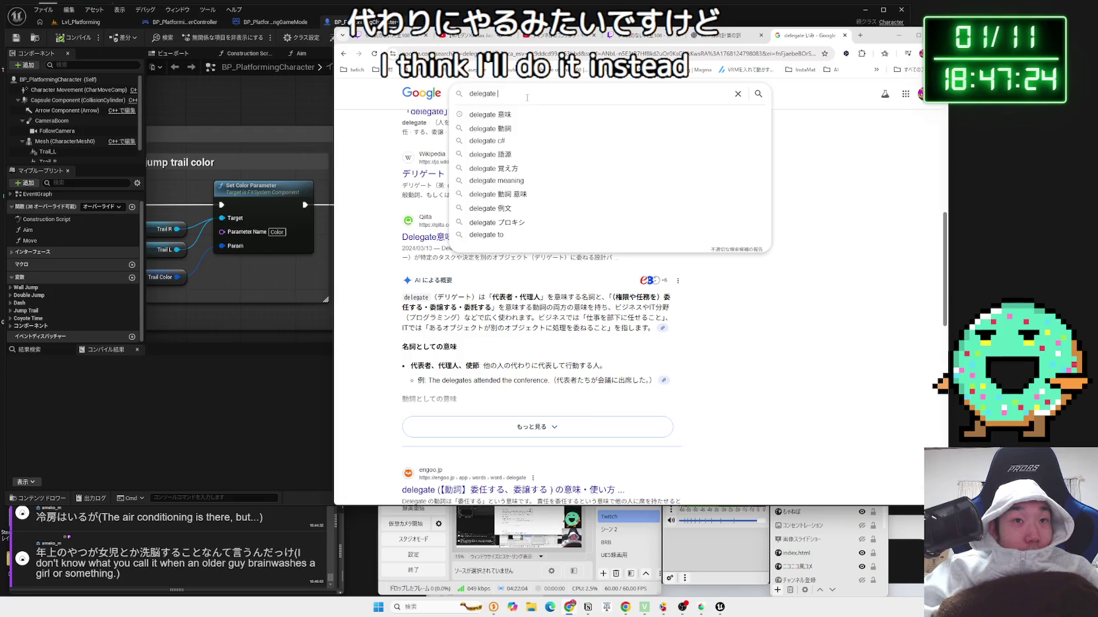
type("puro")
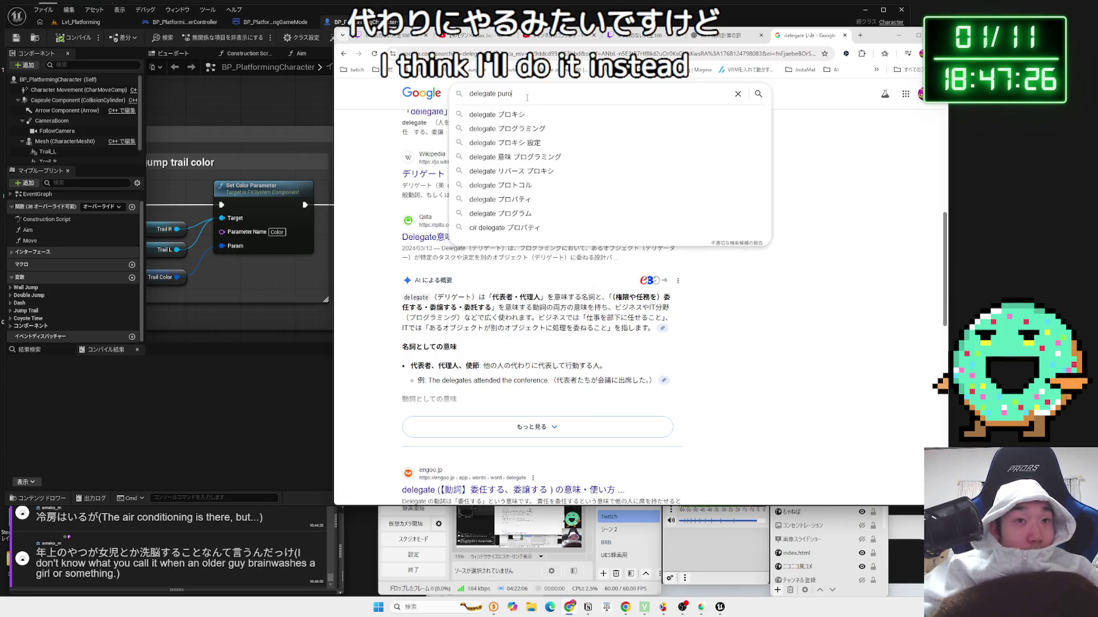
left_click(473, 131)
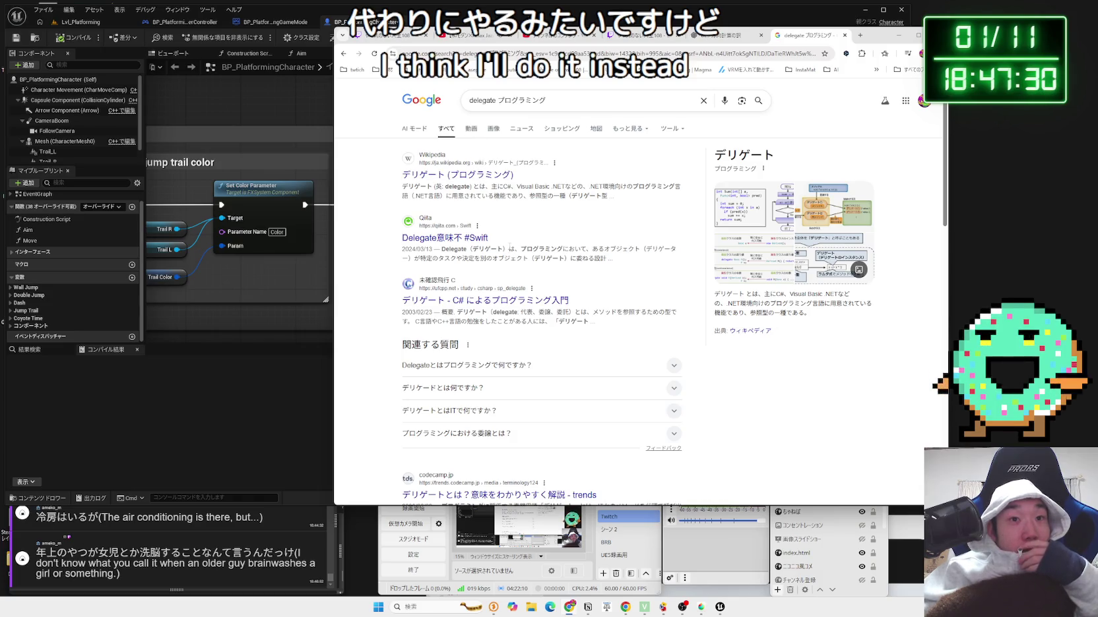
- Highlight the Qiita delegate definition, expand the question about delegates in programming, then return to Unreal
mouse_move(558, 250)
left_mouse_down()
mouse_move(612, 259)
mouse_move(494, 254)
mouse_move(606, 259)
left_mouse_up()
left_click_drag(607, 258, 468, 255)
left_click(608, 259)
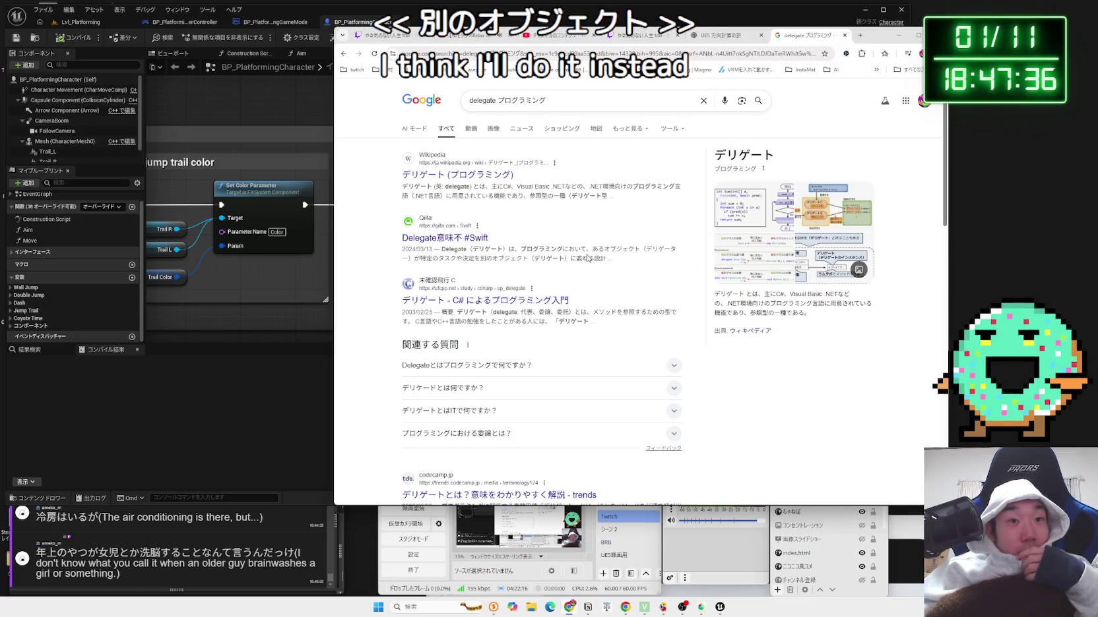
scroll(516, 266, "down", 1)
triple_click(474, 271)
left_click(475, 270)
triple_click(475, 271)
left_click(474, 270)
scroll(564, 256, "down", 1)
scroll(564, 256, "down", 1)
left_click(506, 241)
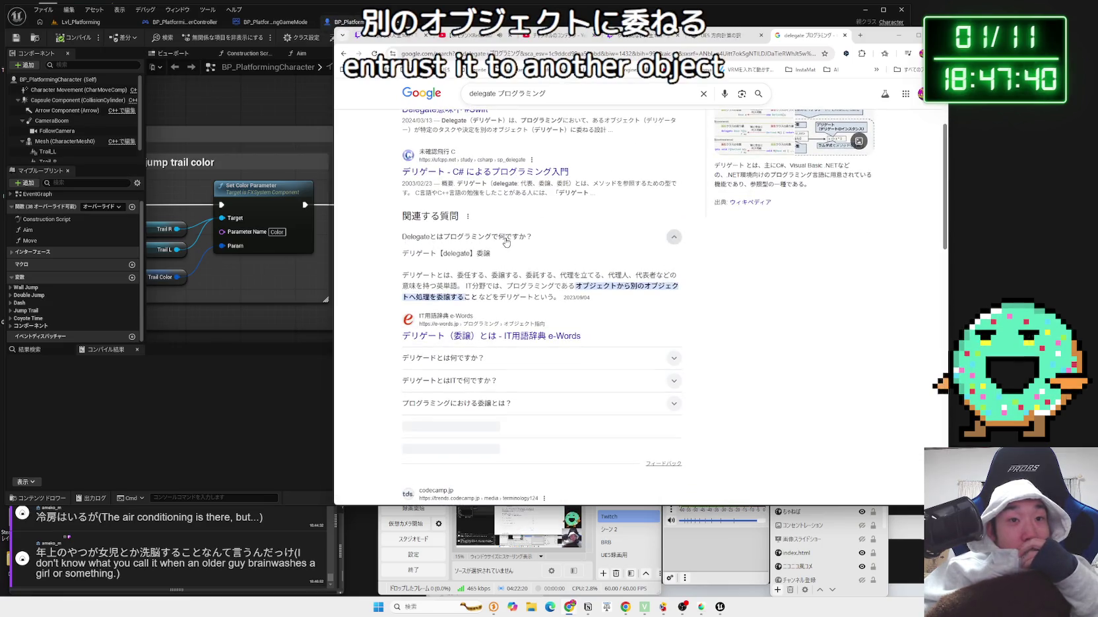
left_click(262, 311)
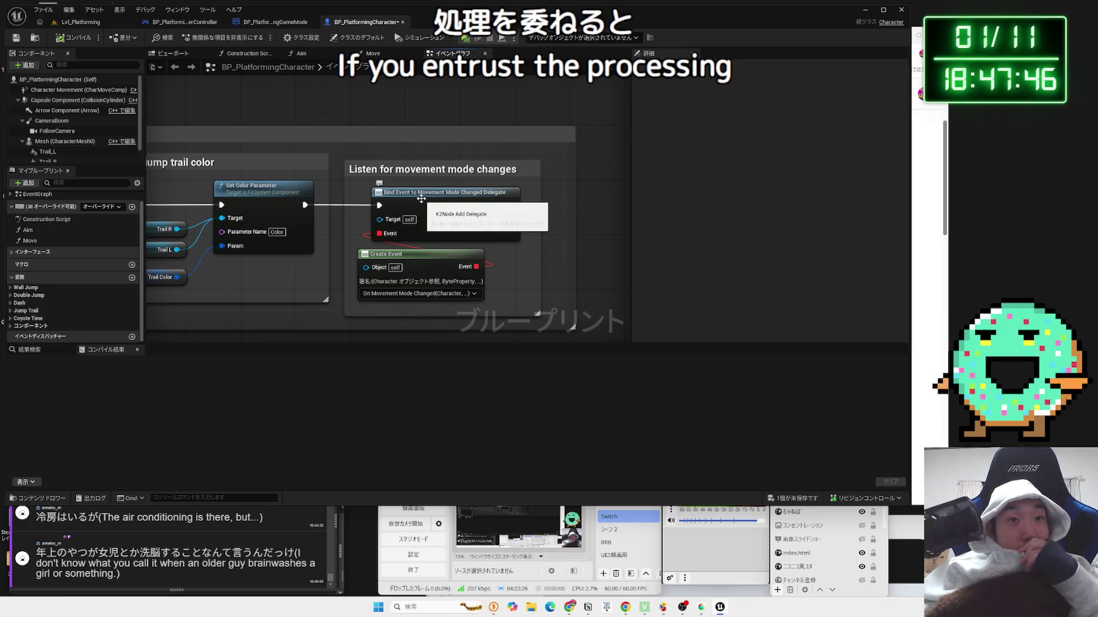
- Select the Create Event node, then pan to the jump trail colour section and select Set Color Parameter
left_click(415, 257)
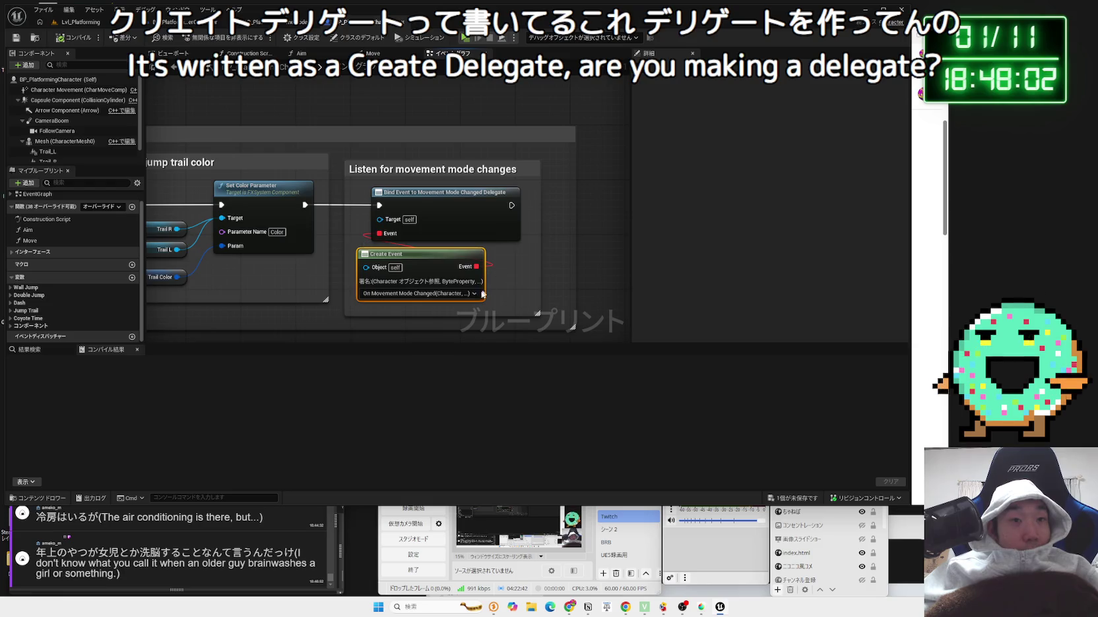
scroll(454, 297, "down", 2)
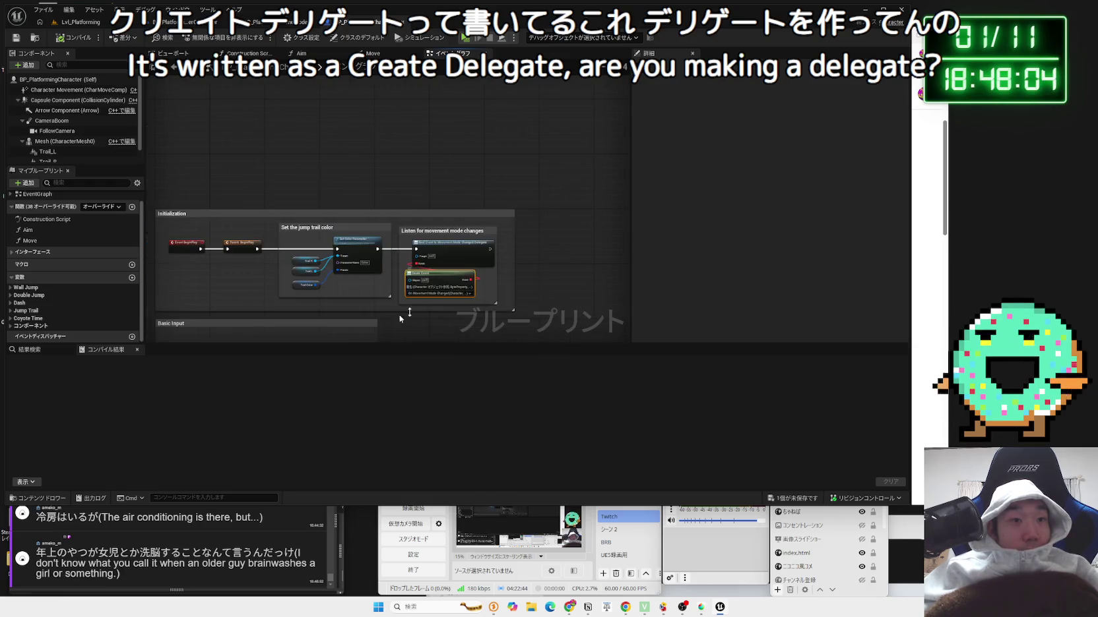
scroll(332, 231, "up", 2)
mouse_move(333, 232)
left_mouse_down()
mouse_move(420, 267)
mouse_move(399, 275)
mouse_move(320, 165)
left_mouse_up()
left_click(414, 212)
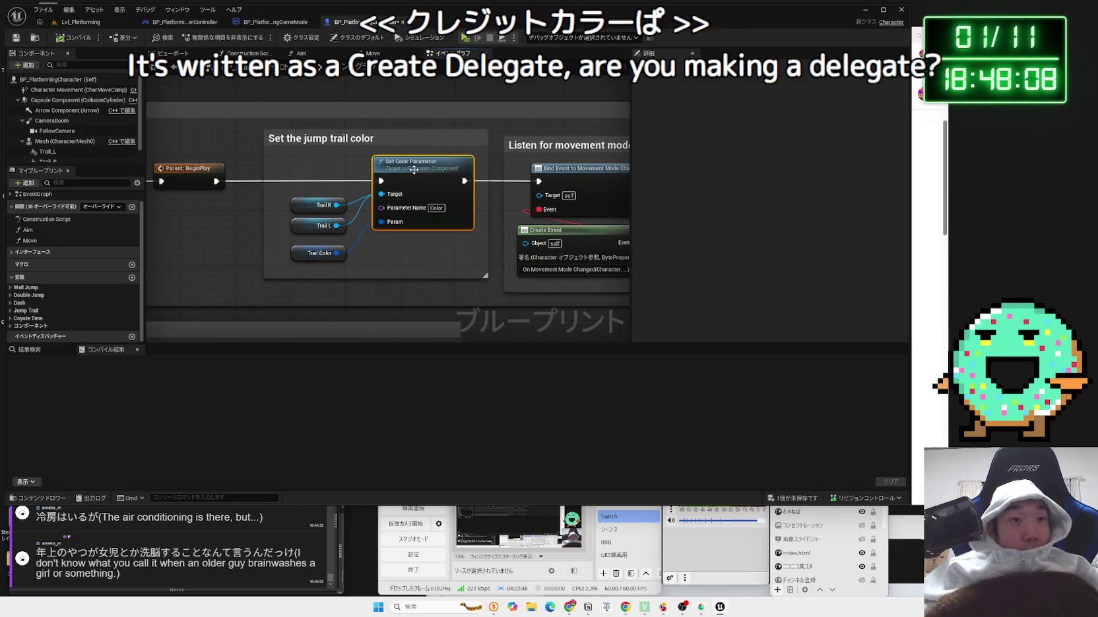
- Inspect the Trail R and Trail Color variables' Details, then select the word グルーミング in a chat comment
left_click(308, 204)
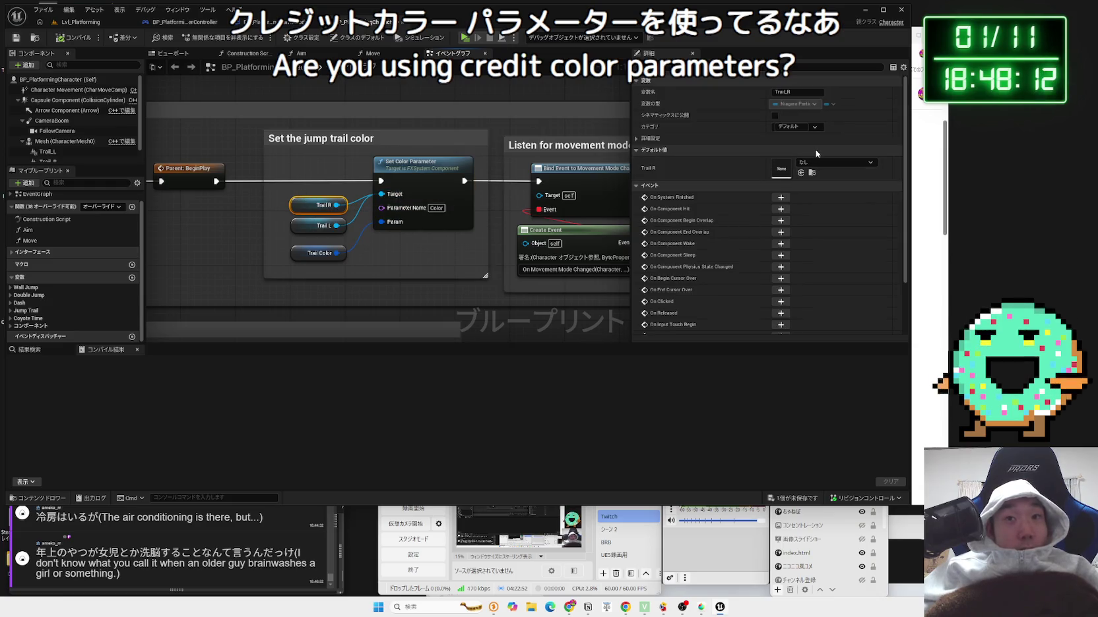
left_click(314, 239)
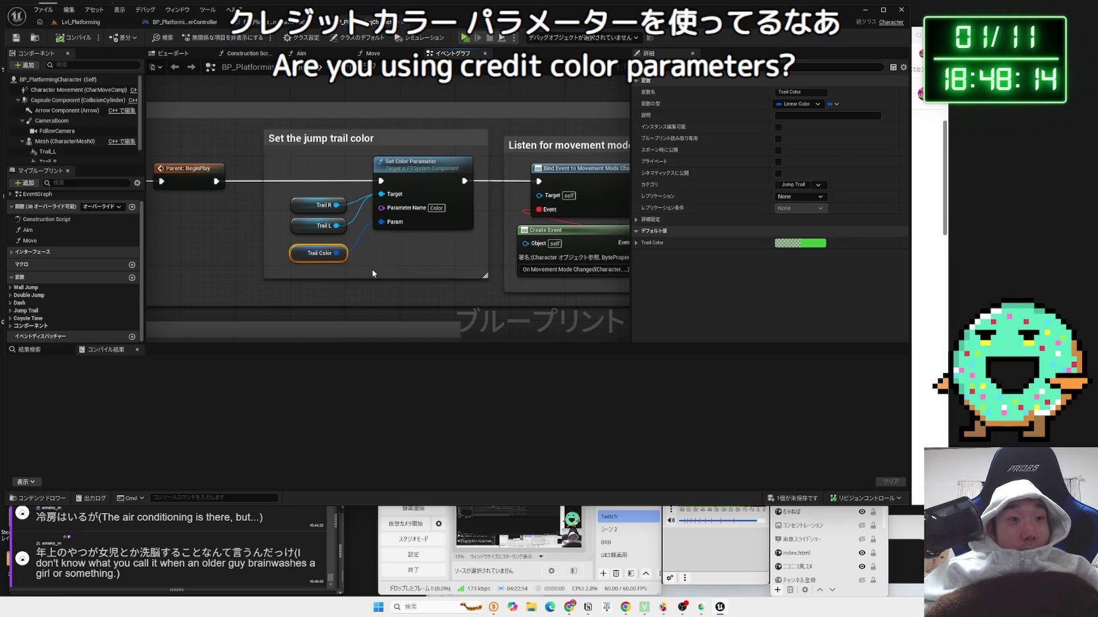
scroll(319, 264, "down", 1)
scroll(319, 264, "up", 1)
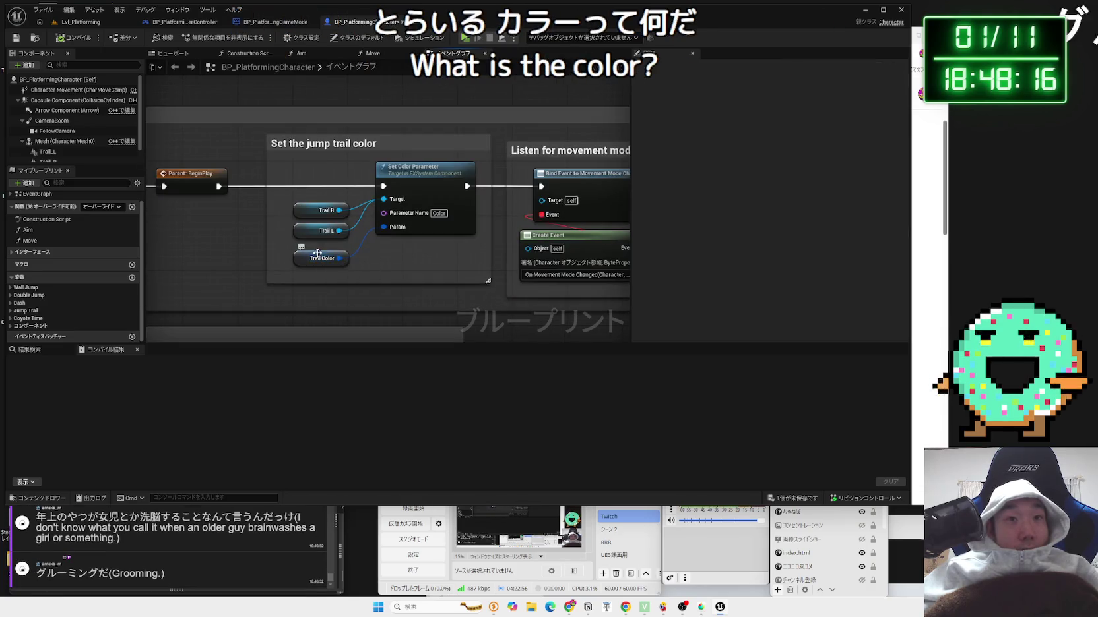
left_click(319, 264)
left_click(315, 212)
left_click(284, 297)
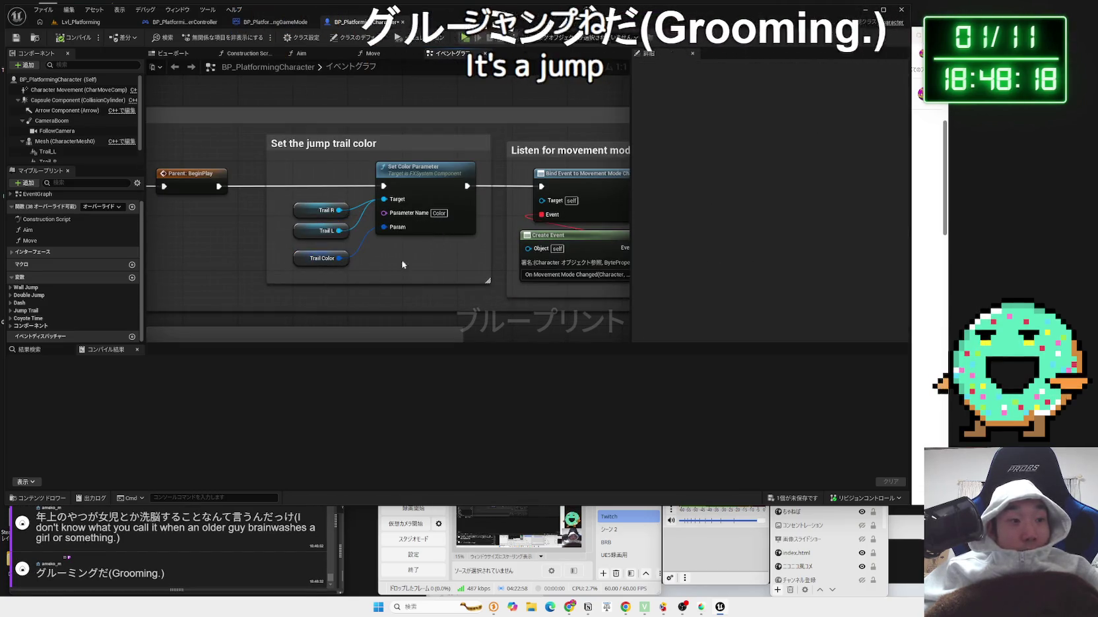
mouse_move(57, 573)
left_mouse_down()
mouse_move(98, 573)
mouse_move(36, 573)
left_mouse_up()
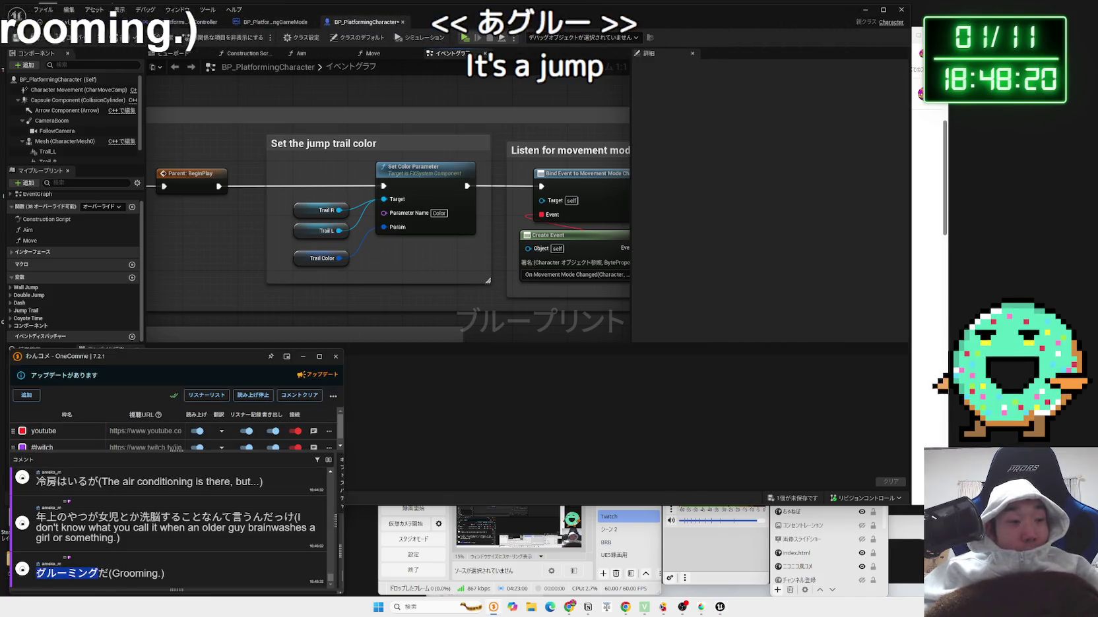
right_click(46, 573)
- Search Google for グルーミング and highlight the 法テラス result's snippet
left_click(53, 557)
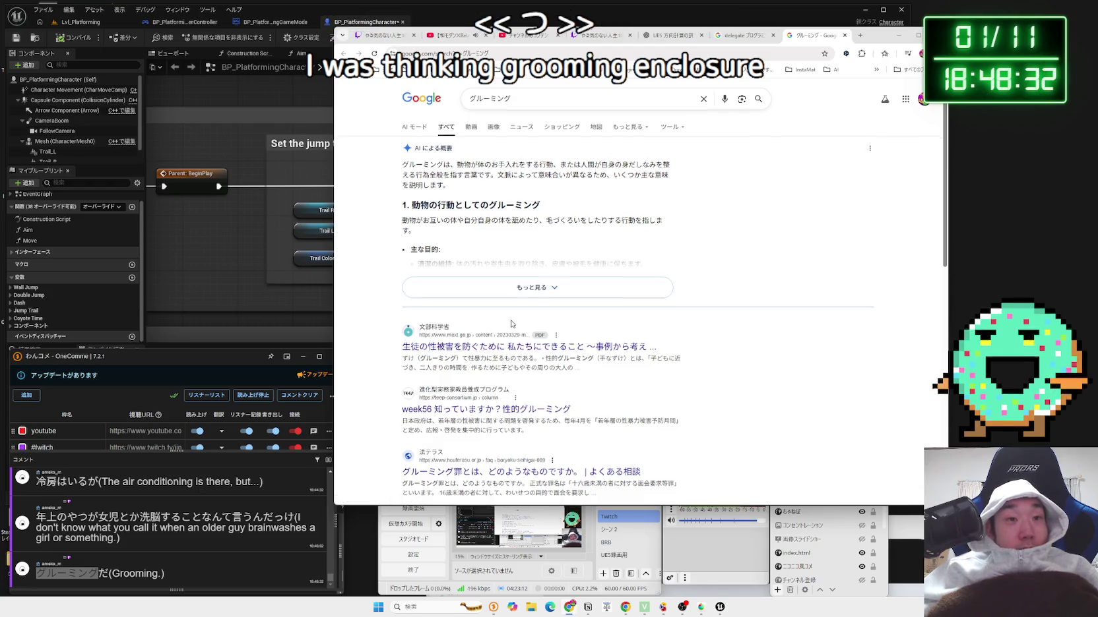
scroll(511, 324, "down", 1)
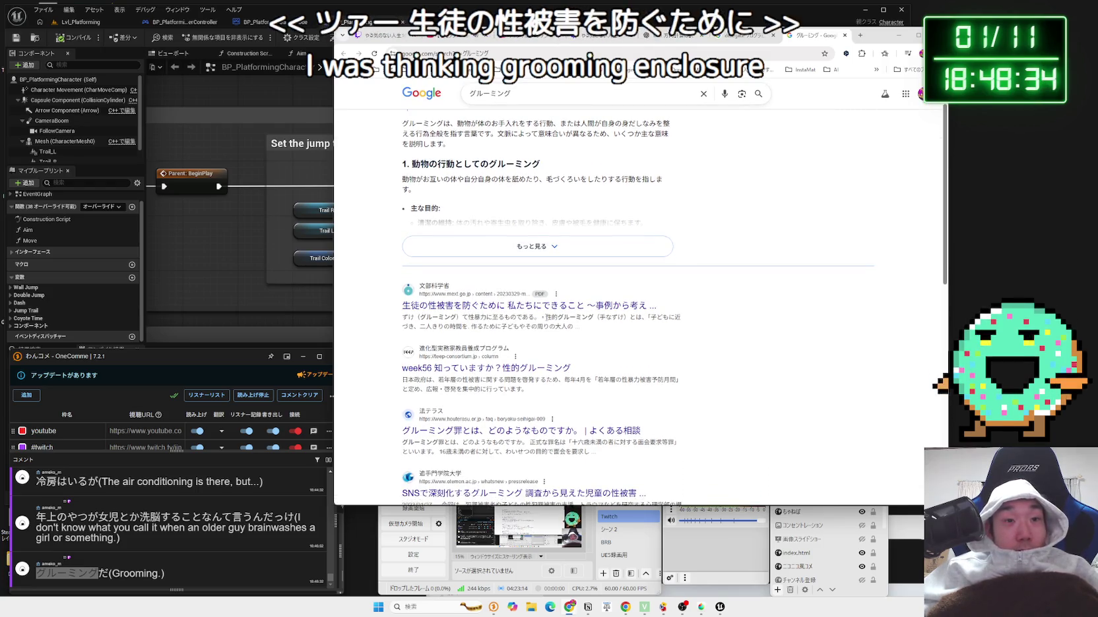
scroll(535, 315, "down", 3)
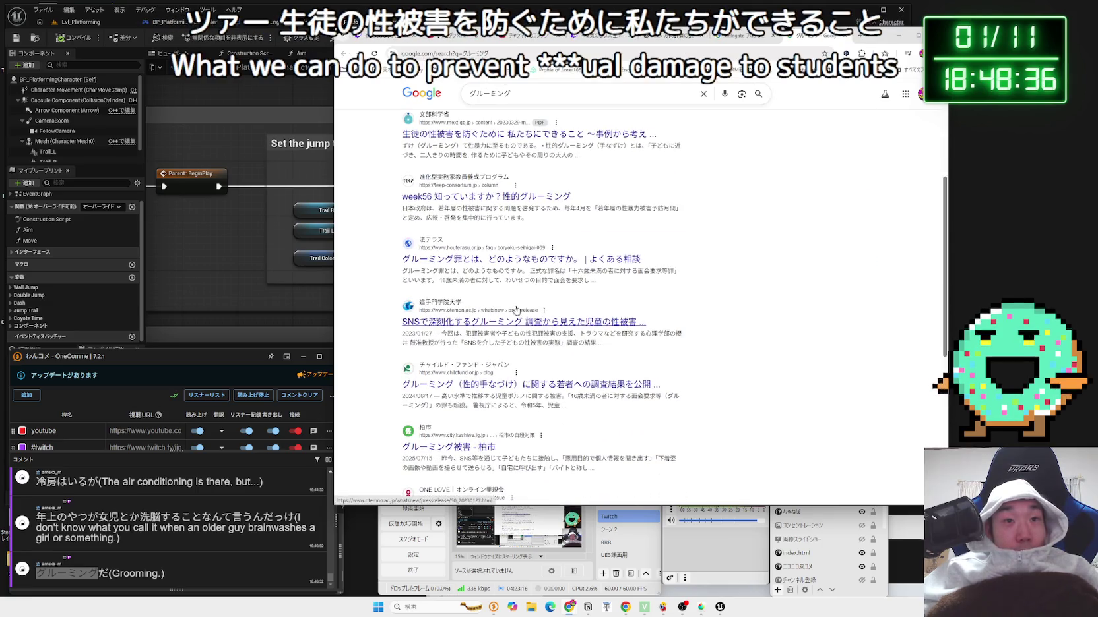
left_click_drag(590, 280, 463, 272)
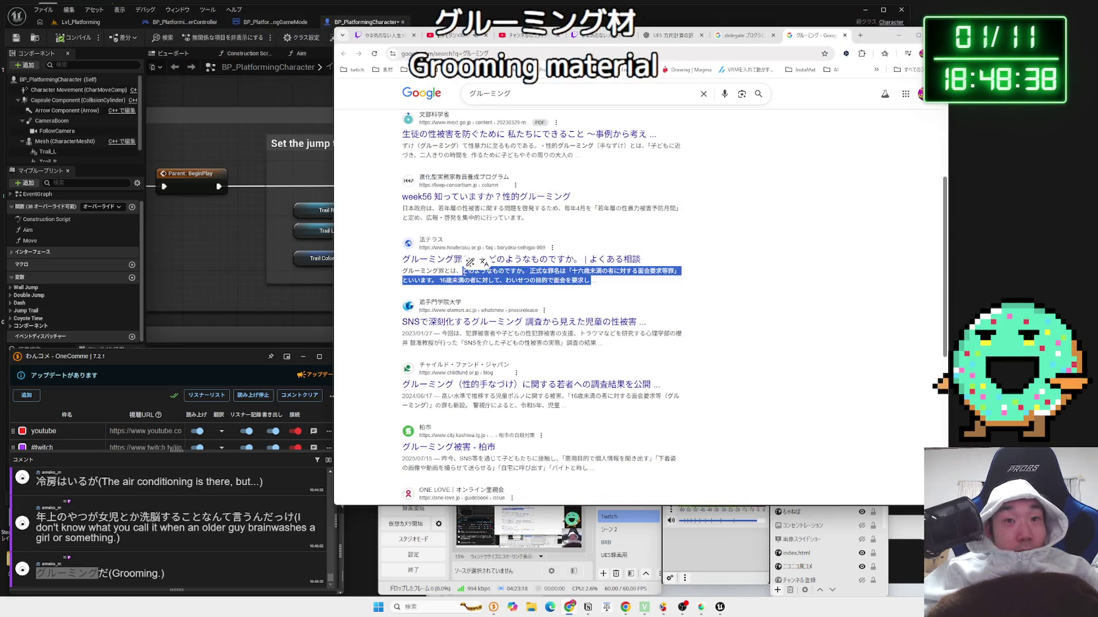
left_click_drag(590, 280, 404, 270)
left_click(406, 269)
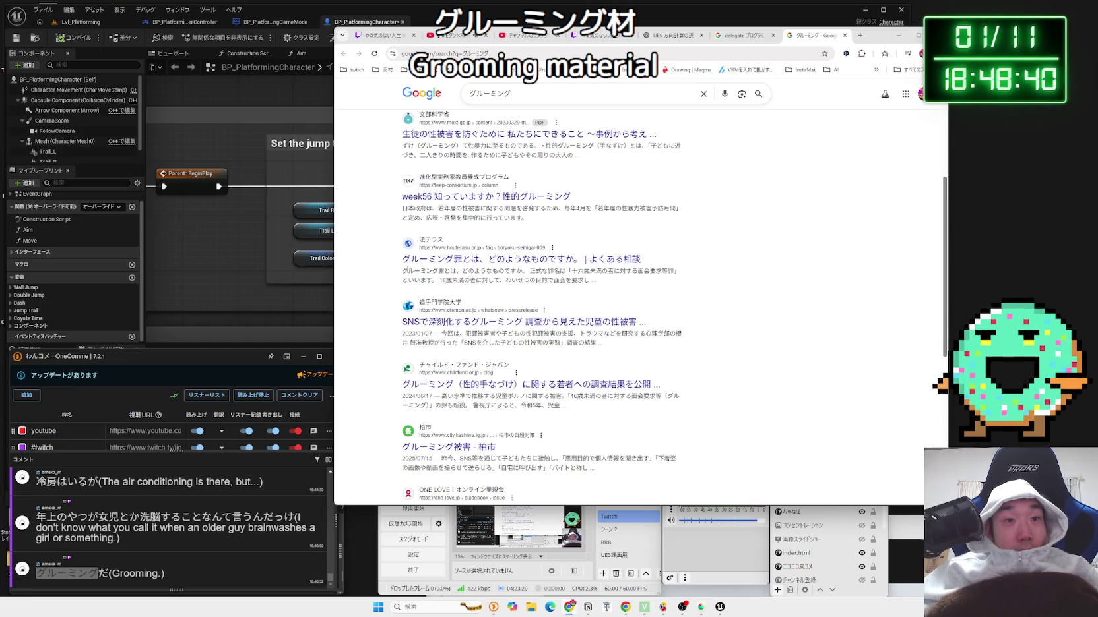
- Read the childfund result snippet, close the グルーミング tab, and pan the Unreal graph toward the aim nodes
scroll(543, 283, "down", 3)
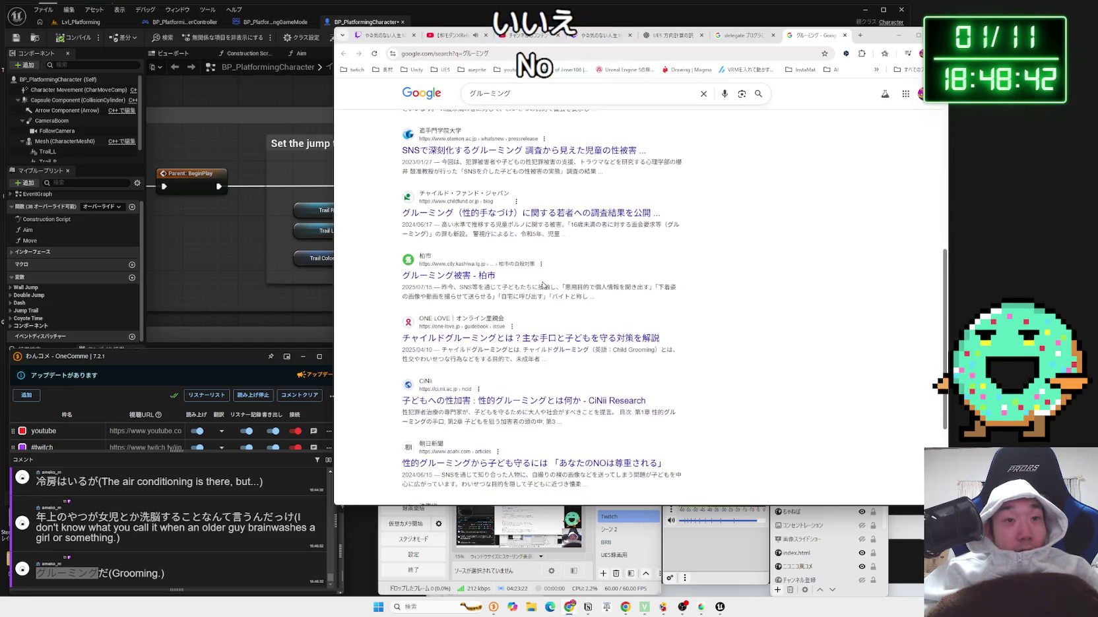
mouse_move(564, 244)
left_mouse_down()
mouse_move(442, 236)
mouse_move(465, 245)
mouse_move(447, 243)
left_mouse_up()
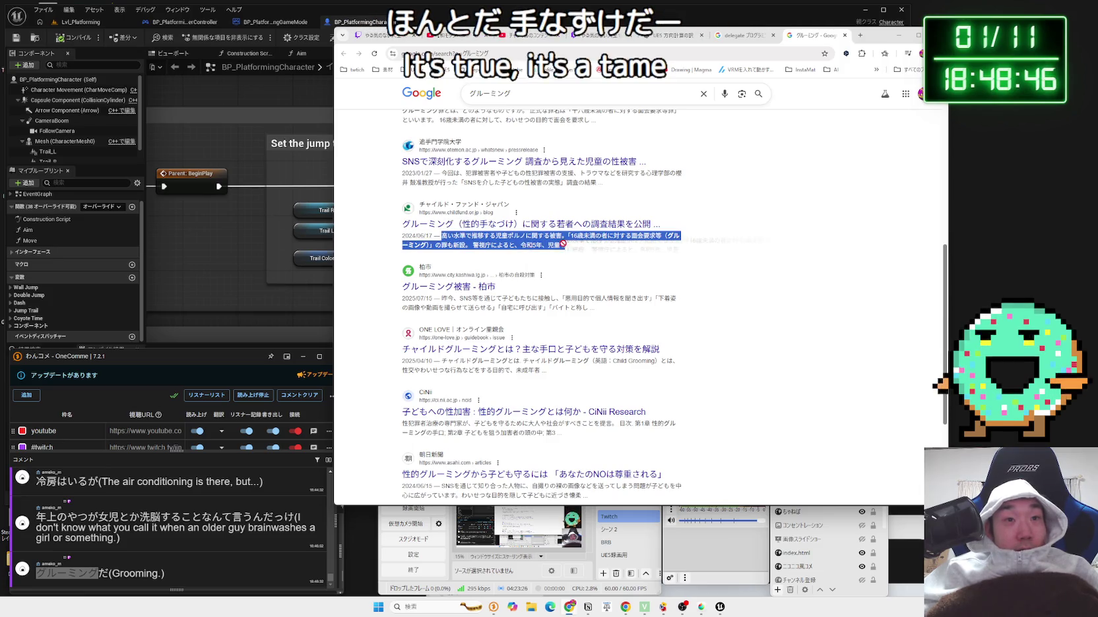
left_click(564, 244)
scroll(603, 288, "down", 3)
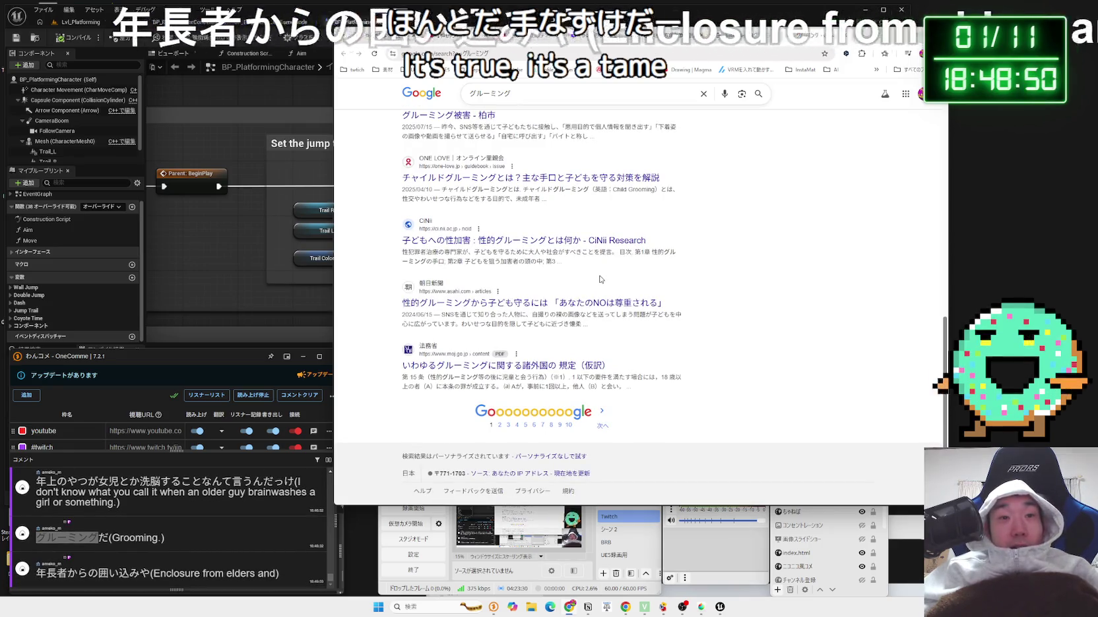
scroll(600, 279, "up", 10)
left_click(844, 35)
left_click(583, 22)
mouse_move(433, 315)
left_mouse_down()
mouse_move(425, 133)
mouse_move(474, 108)
mouse_move(436, 122)
left_mouse_up()
- Pan the Event Graph up to the Dash Input section
left_click_drag(260, 179, 327, 130)
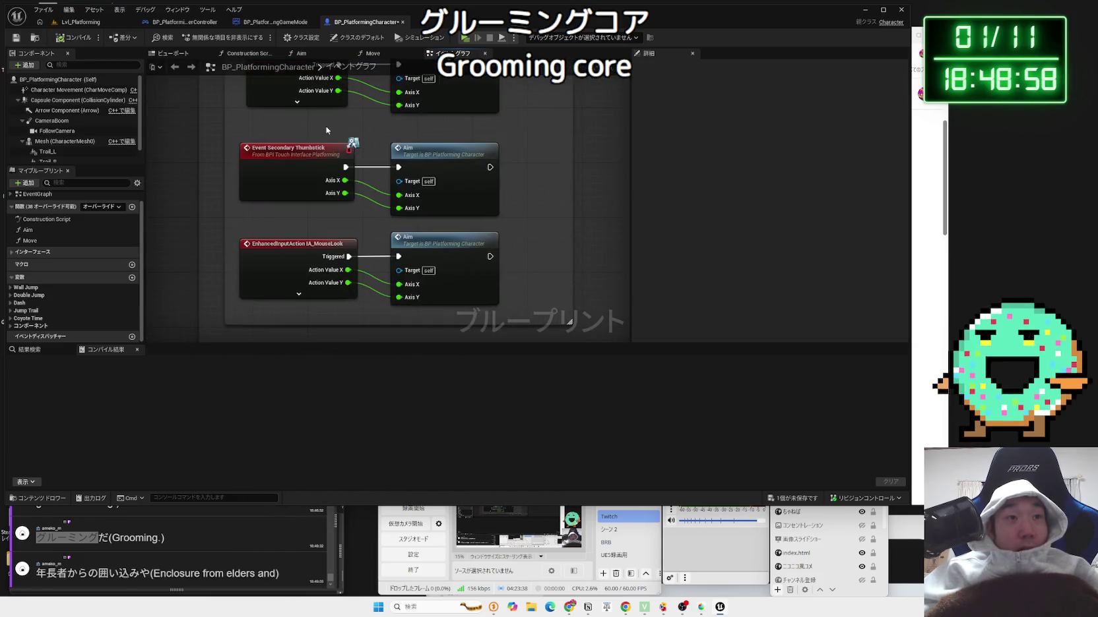
left_click_drag(371, 229, 372, 132)
mouse_move(374, 297)
left_mouse_down()
mouse_move(376, 52)
mouse_move(369, 132)
mouse_move(334, 103)
left_mouse_up()
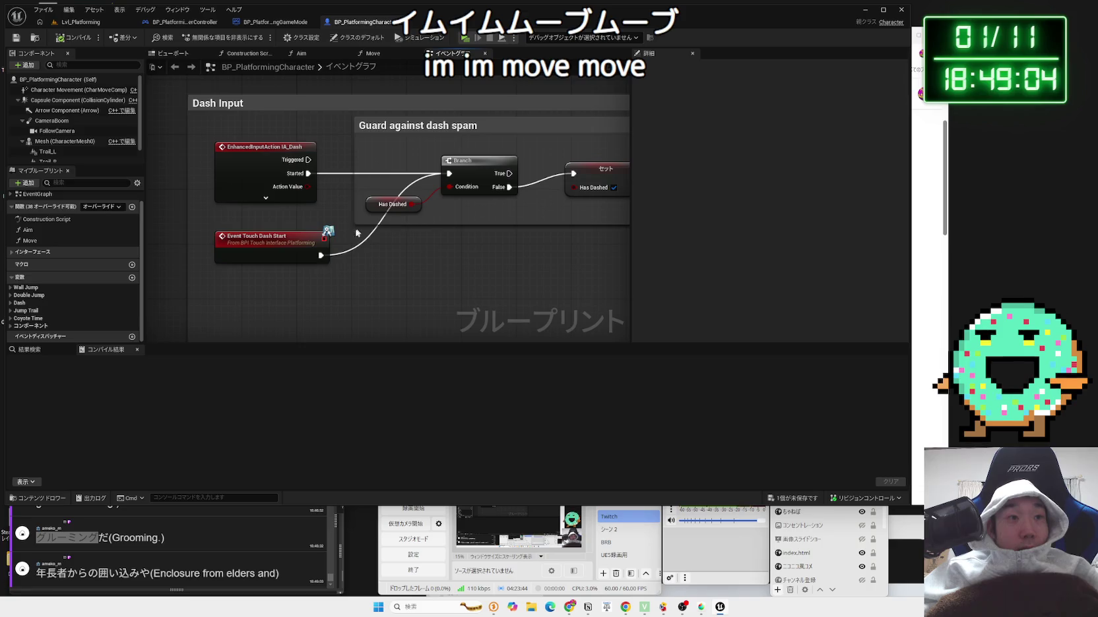
- Nudge the Event Touch Dash Start node slightly up-left and bring up its context menu
left_click(295, 250)
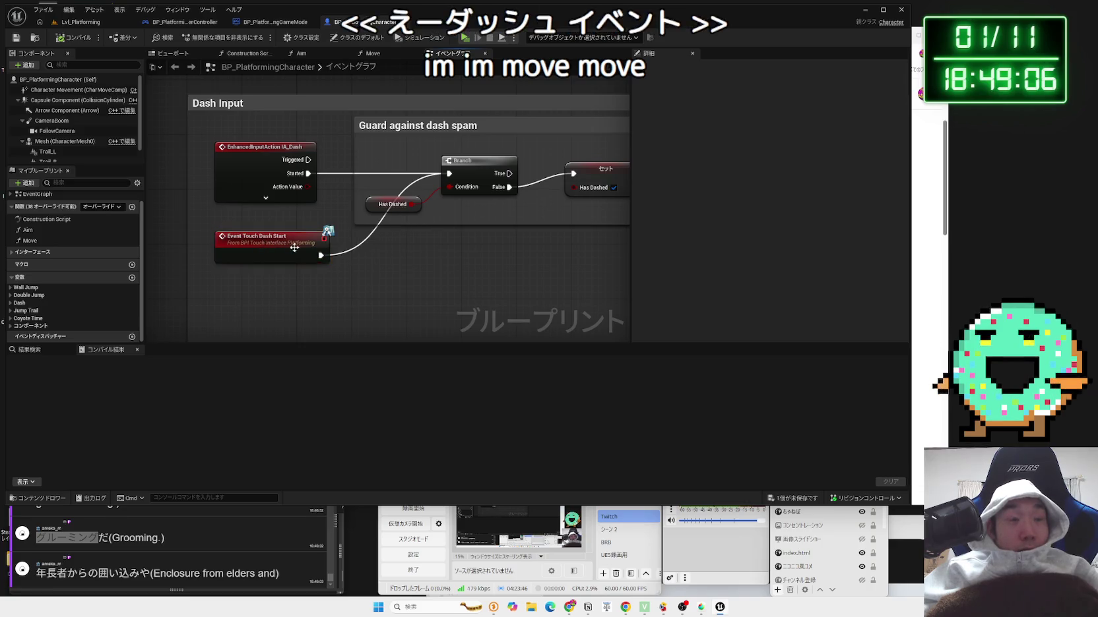
left_click_drag(286, 246, 265, 239)
left_click(337, 252)
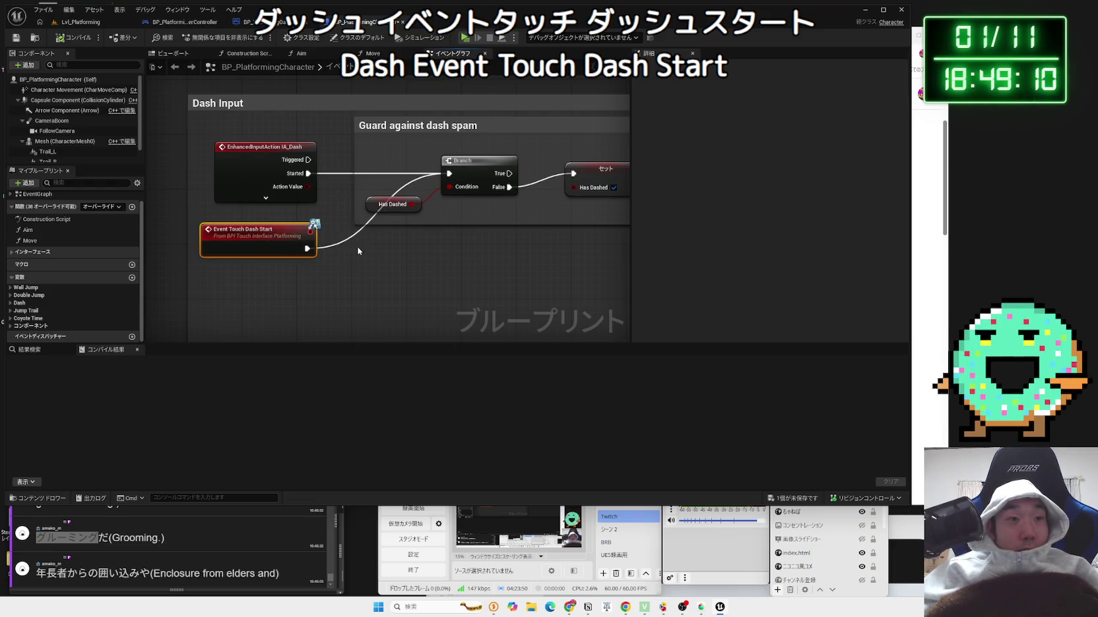
left_click(281, 242)
right_click(280, 243)
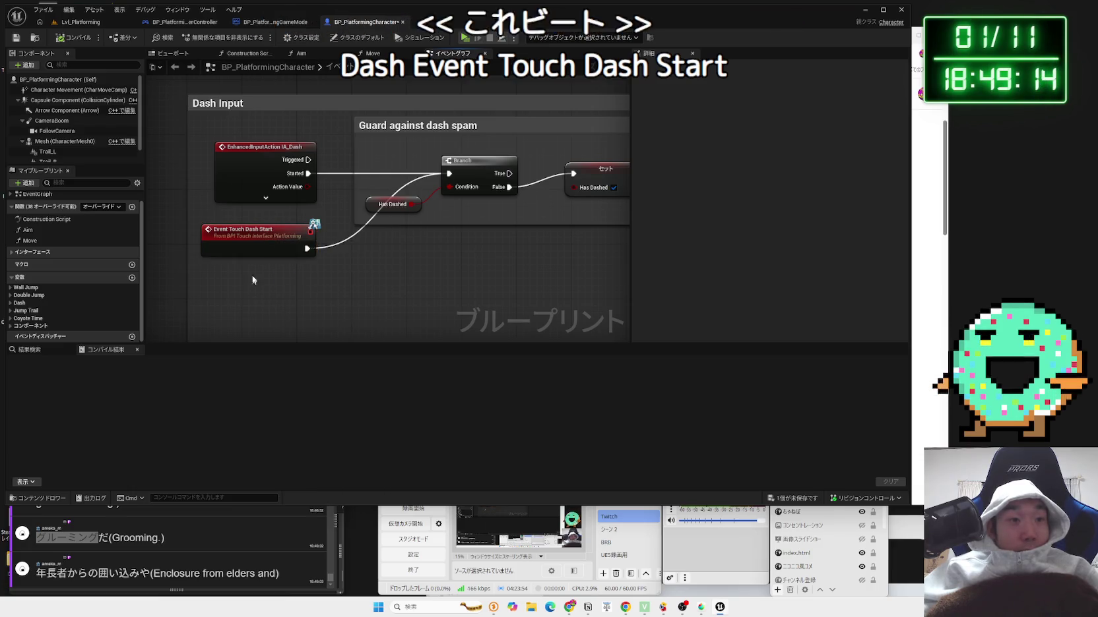
- Expand Interface > Touch in My Blueprint and compare Touch Dash Start, Touch Jump End and Touch Jump Start
key("Escape")
left_click(14, 255)
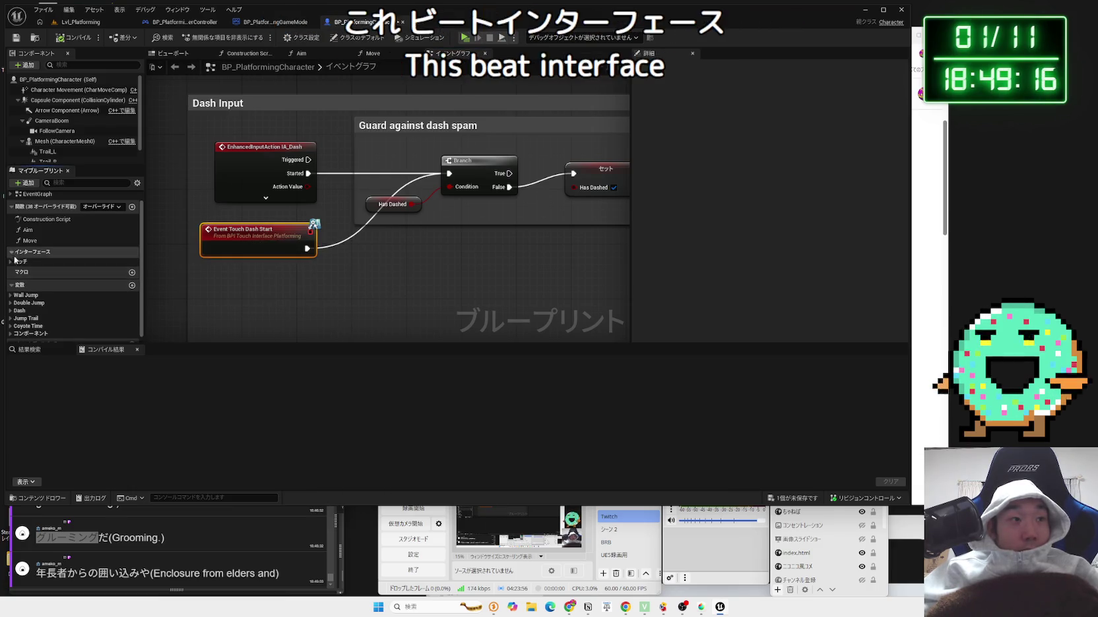
left_click(14, 264)
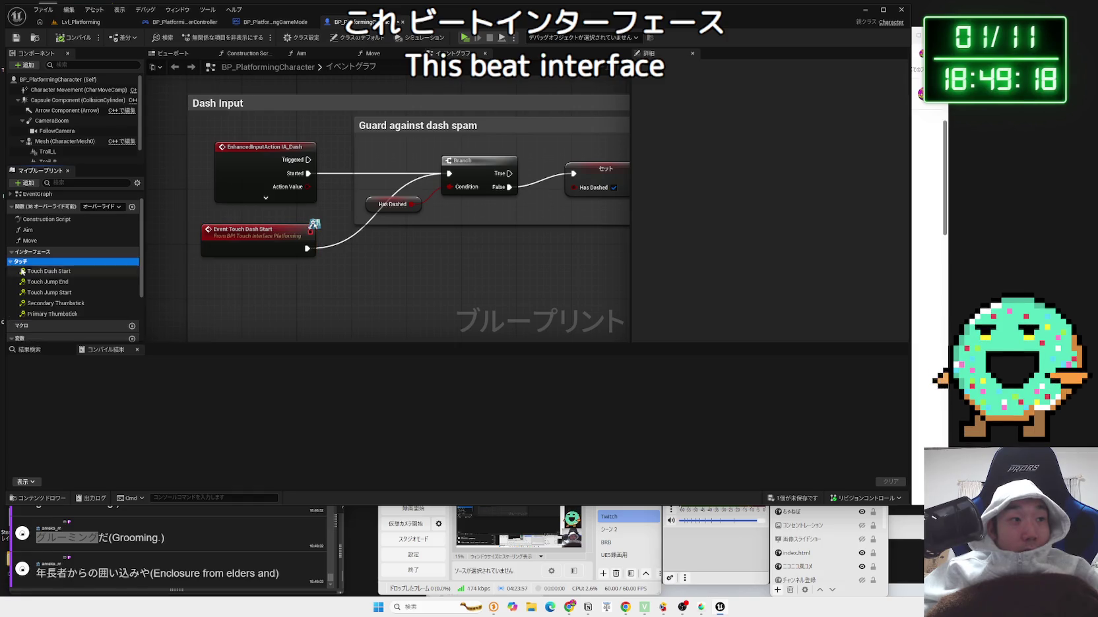
left_click(58, 281)
left_click(58, 274)
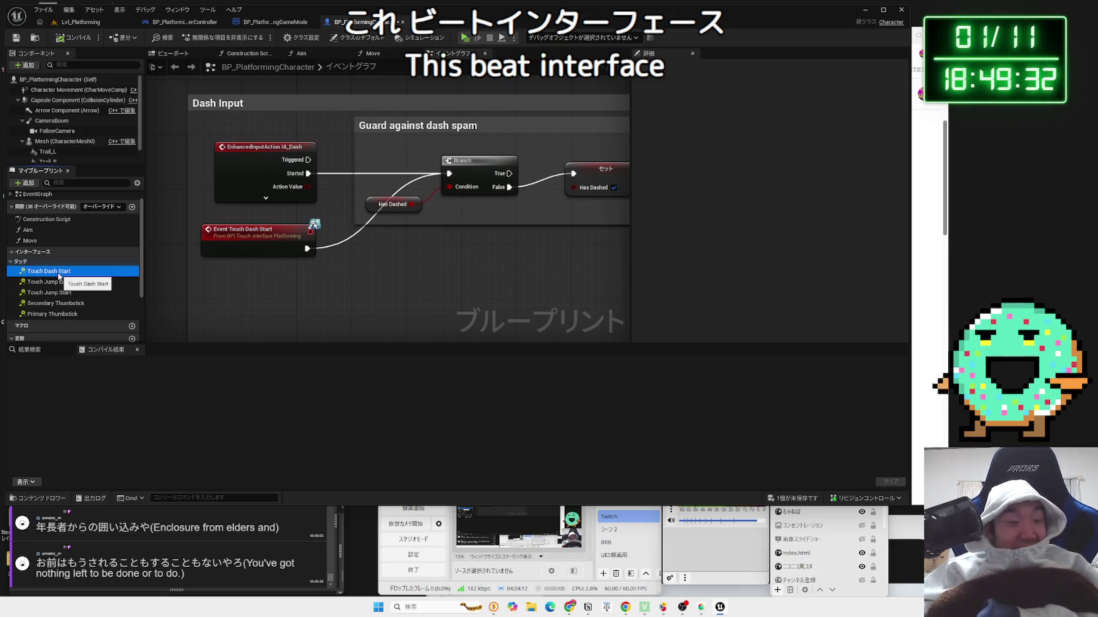
left_click(57, 292)
left_click(60, 283)
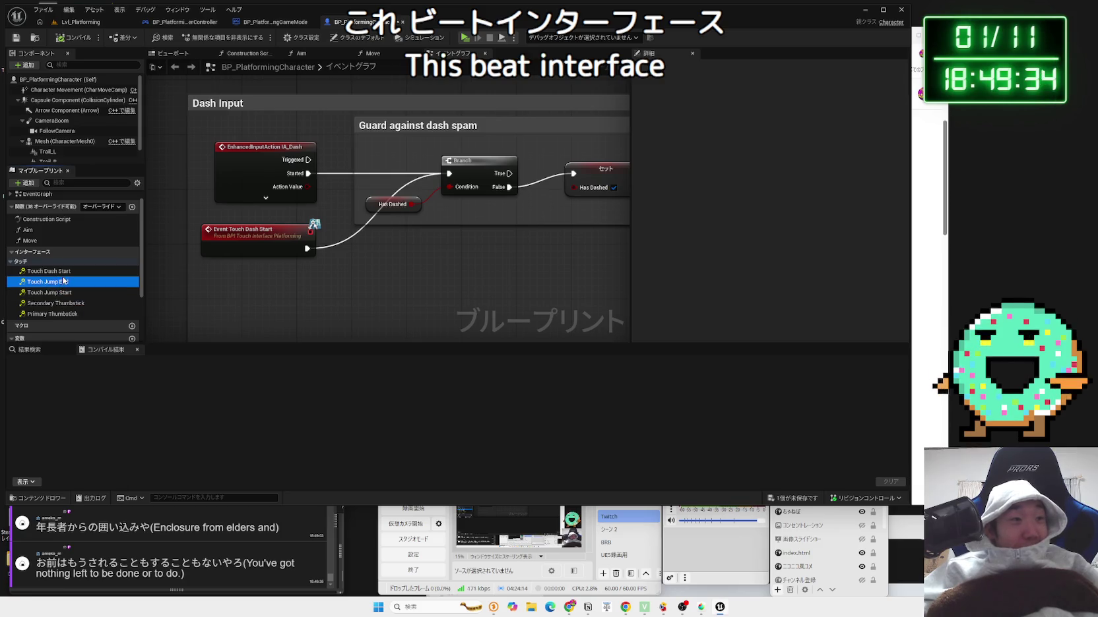
left_click(64, 276)
left_click(68, 291)
left_click(67, 282)
left_click(66, 277)
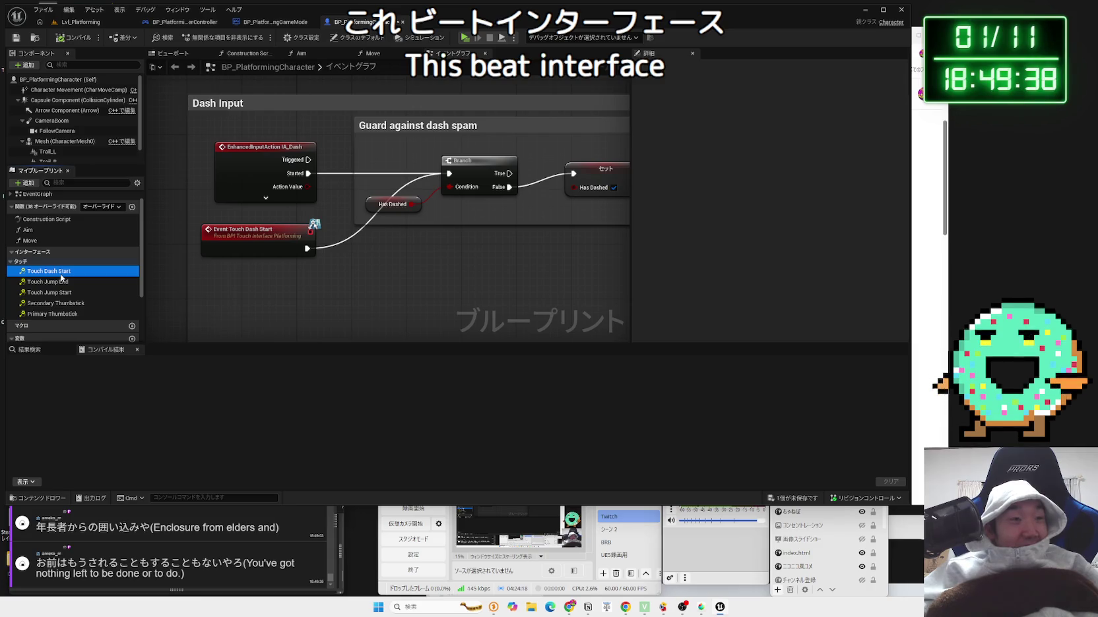
- View Class Settings, browse the thumbstick and touch functions, and find references to Touch Jump End
left_click(302, 38)
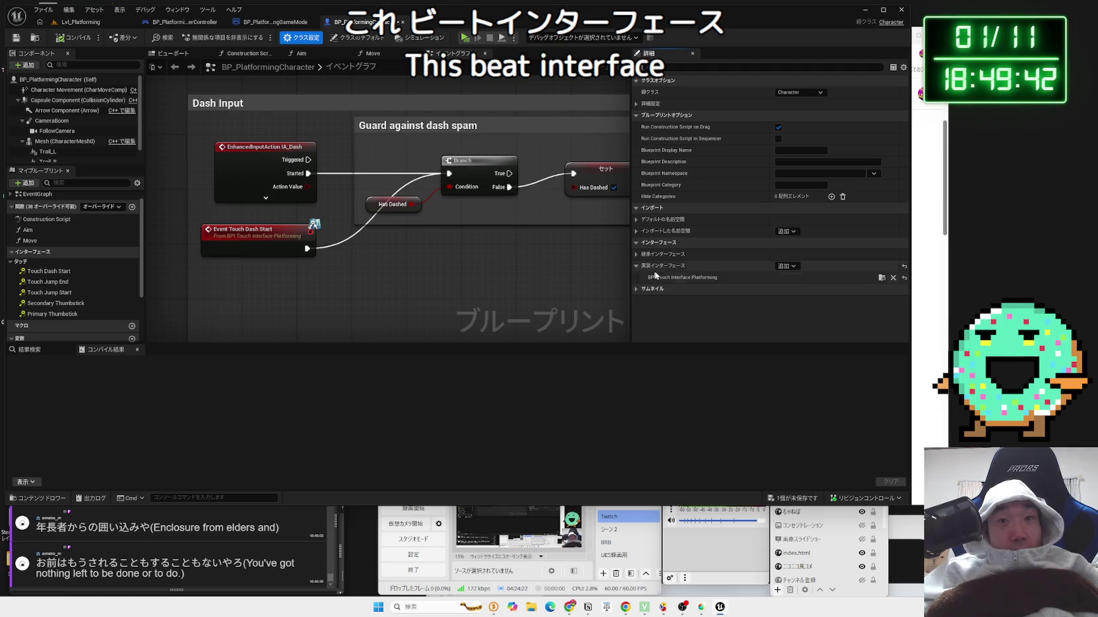
left_click(84, 315)
left_click(73, 303)
left_click(66, 293)
left_click(60, 282)
left_click(54, 271)
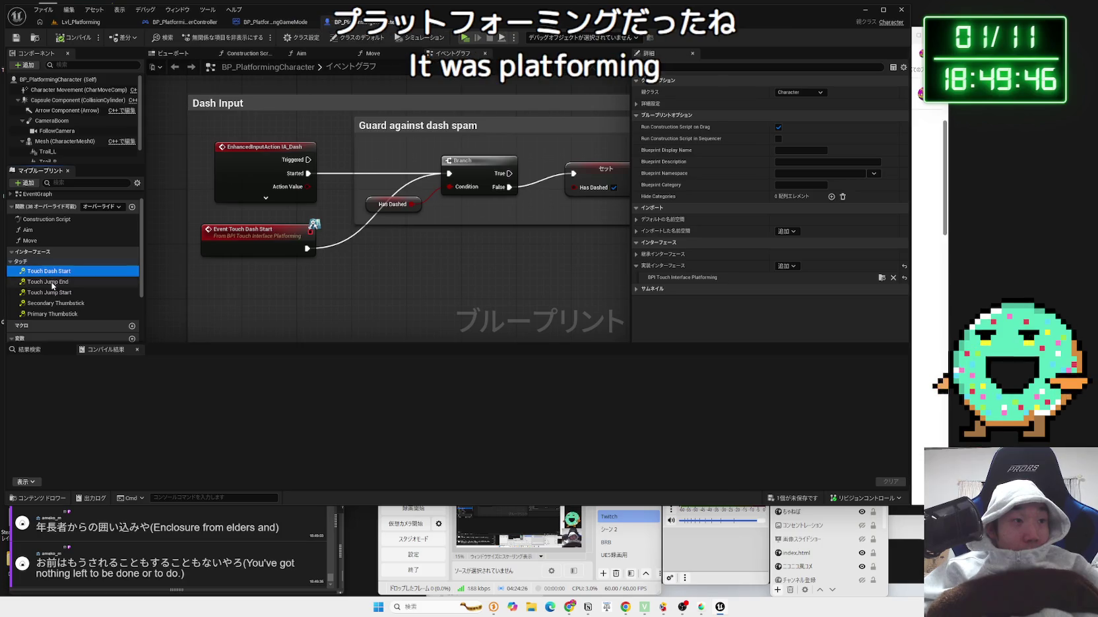
left_click(52, 286)
right_click(52, 286)
mouse_move(95, 334)
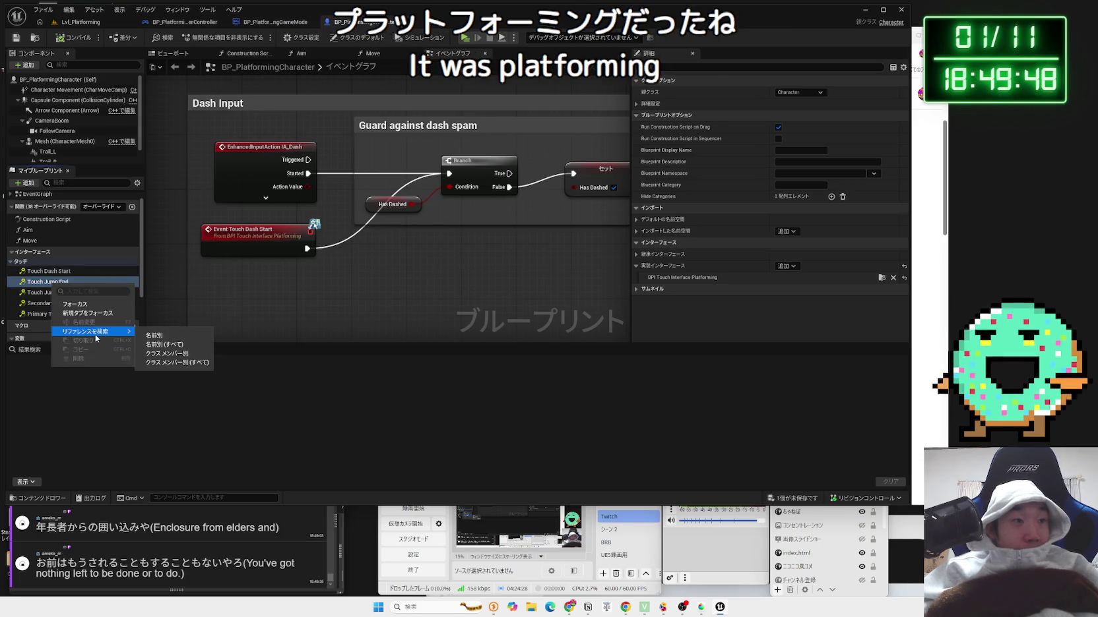
left_click(163, 349)
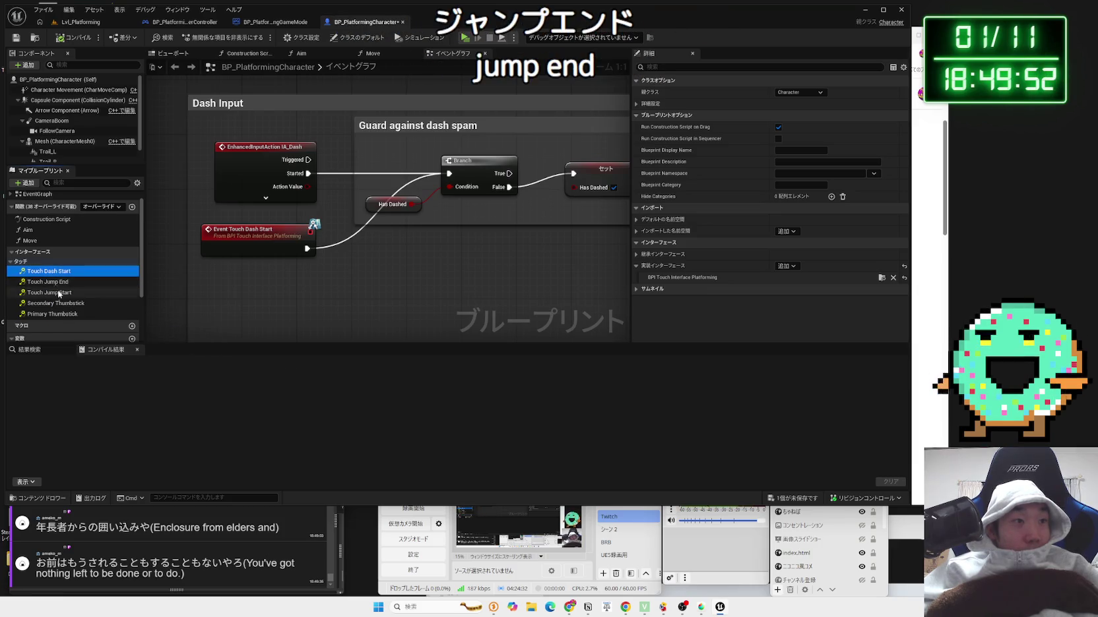
- Find references to Touch Dash Start using By Name (All)
left_click(59, 293)
left_click(57, 272)
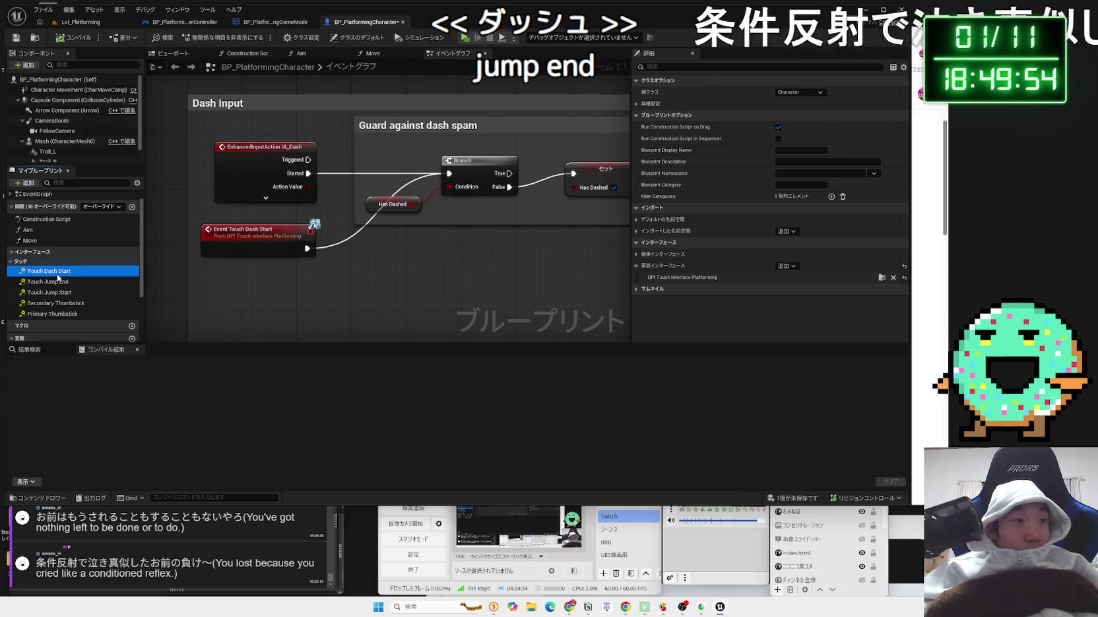
right_click(57, 274)
mouse_move(101, 324)
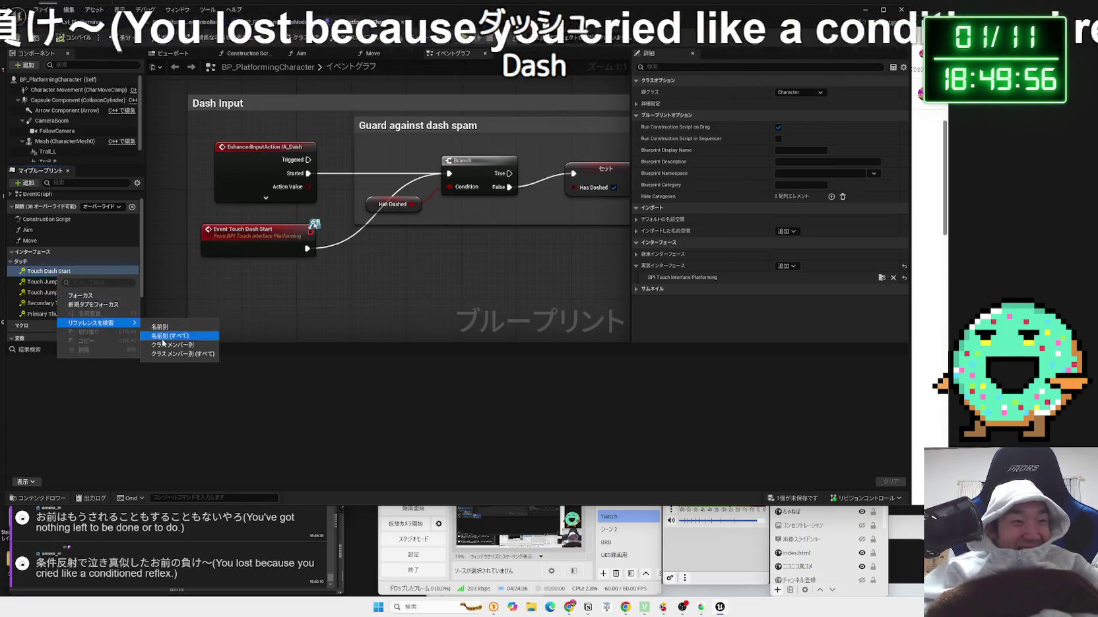
left_click(170, 335)
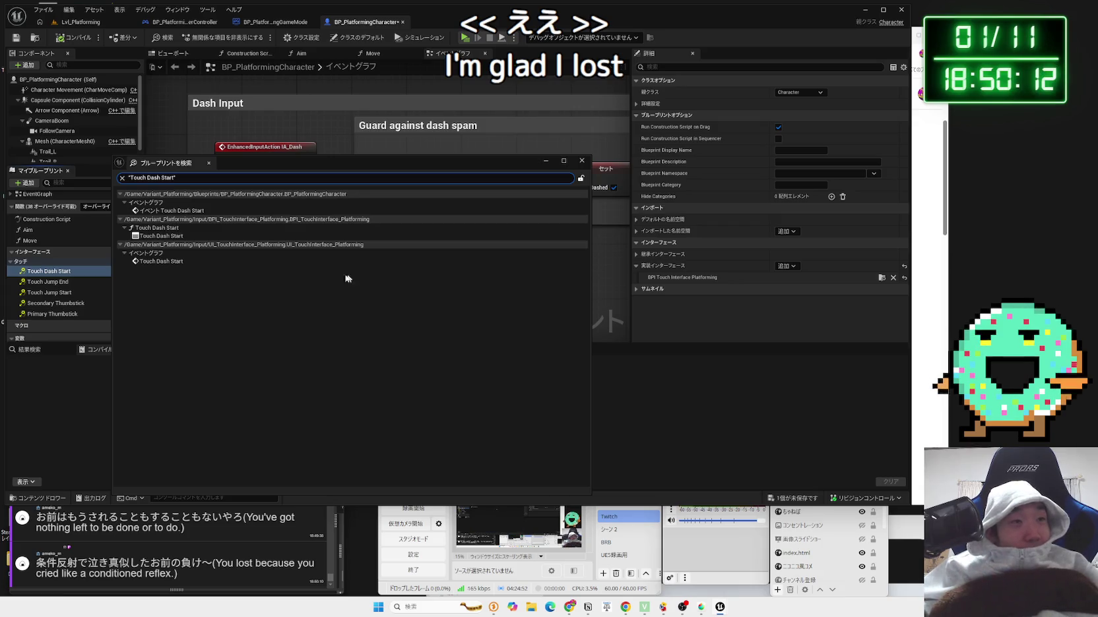
- Among the three Touch Dash Start results, open the BPI_TouchInterface_Platforming entry
left_click(156, 211)
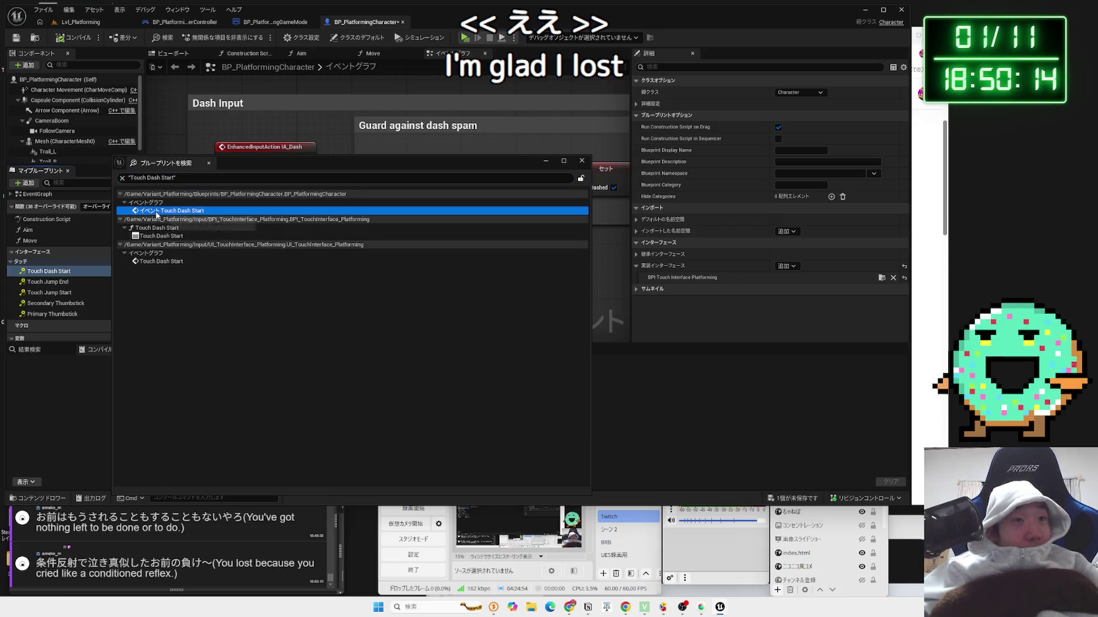
left_click(323, 228)
double_click(221, 236)
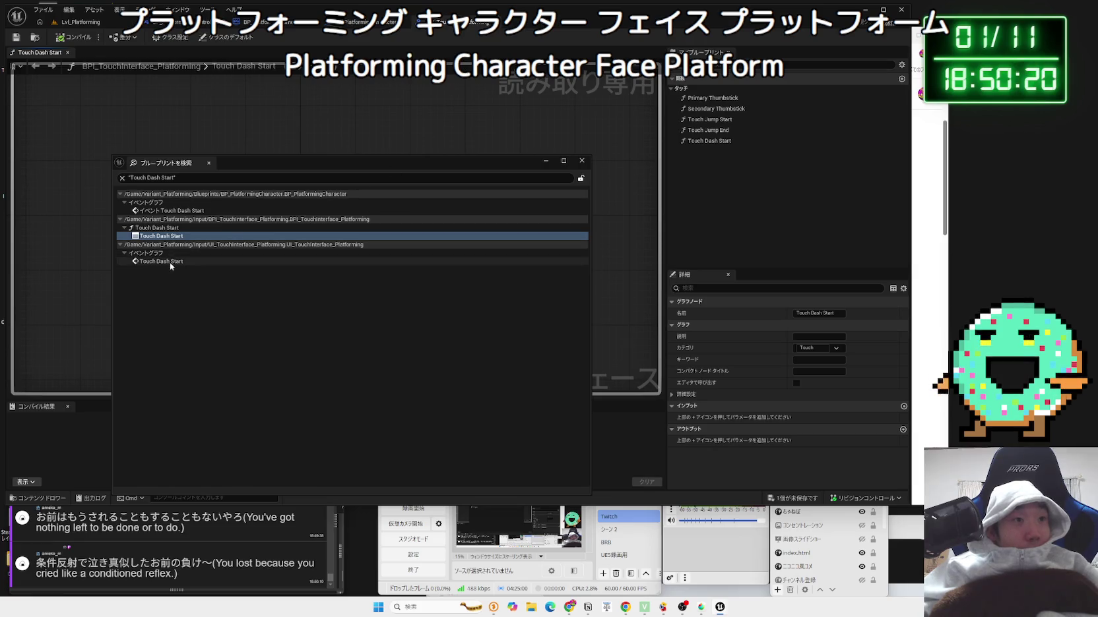
- Open UI_TouchInterface_Platforming's Touch Dash Start event and select the On Pressed (Btn_Dash) nodes
double_click(170, 261)
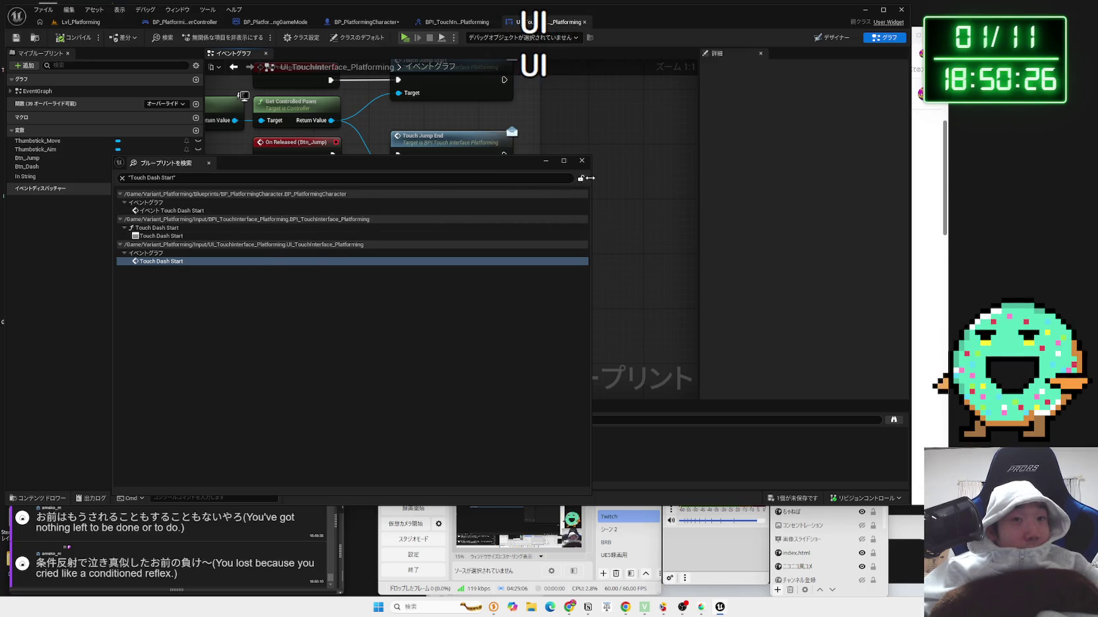
left_click(582, 161)
scroll(375, 220, "up", 2)
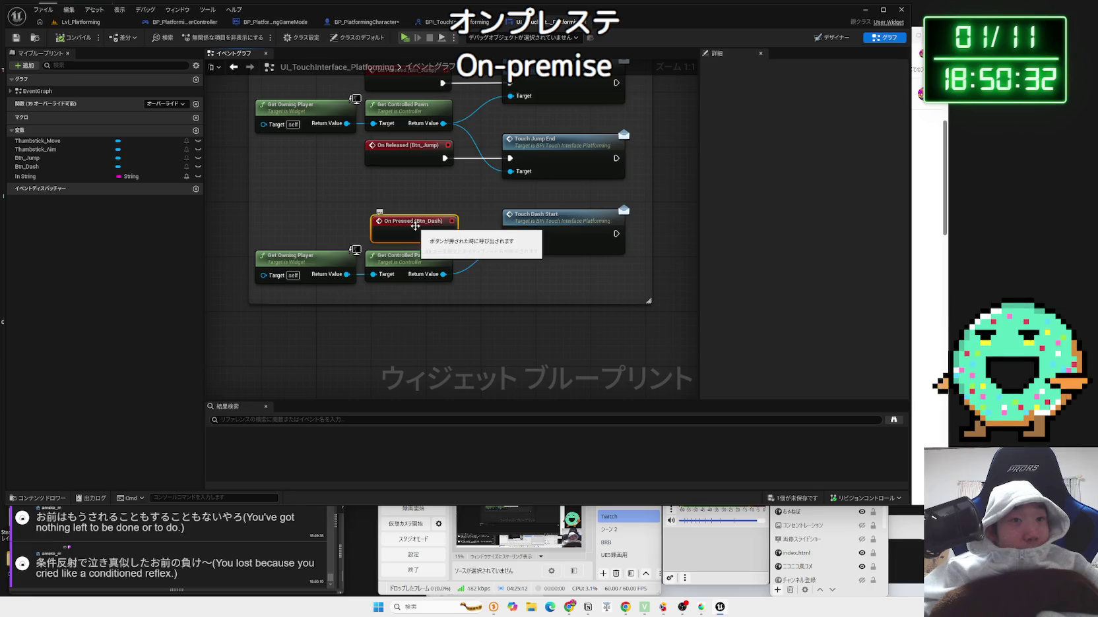
mouse_move(317, 269)
left_mouse_down()
mouse_move(325, 288)
mouse_move(458, 332)
left_mouse_up()
left_click(321, 244)
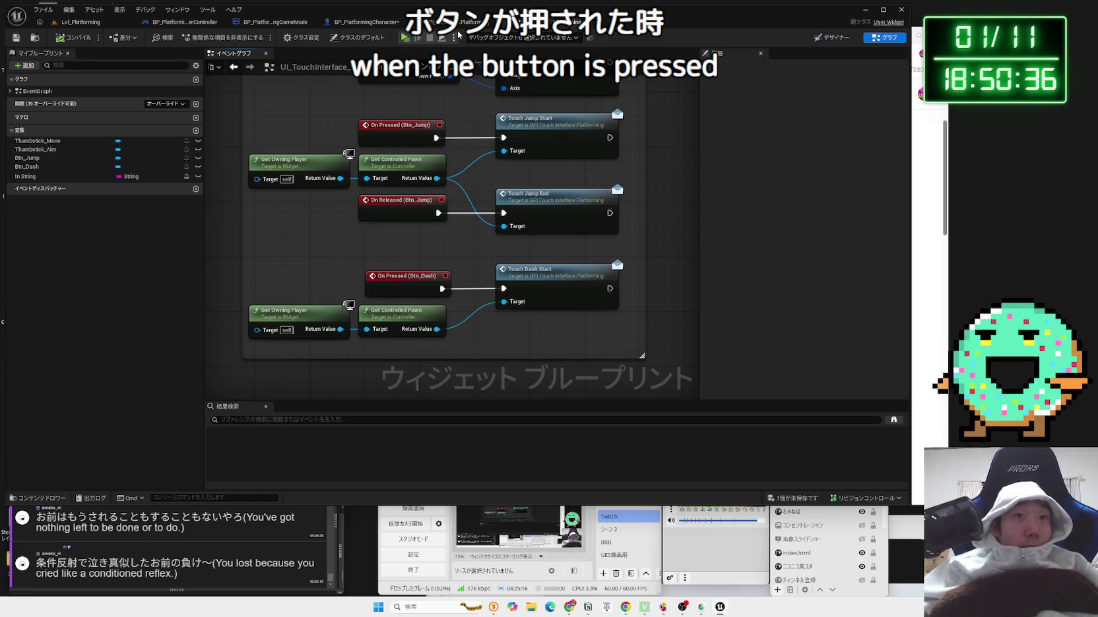
- Review the dash button press nodes and Force Visible Input section, then show the Designer layout
left_click(833, 37)
left_click(884, 37)
left_click(483, 24)
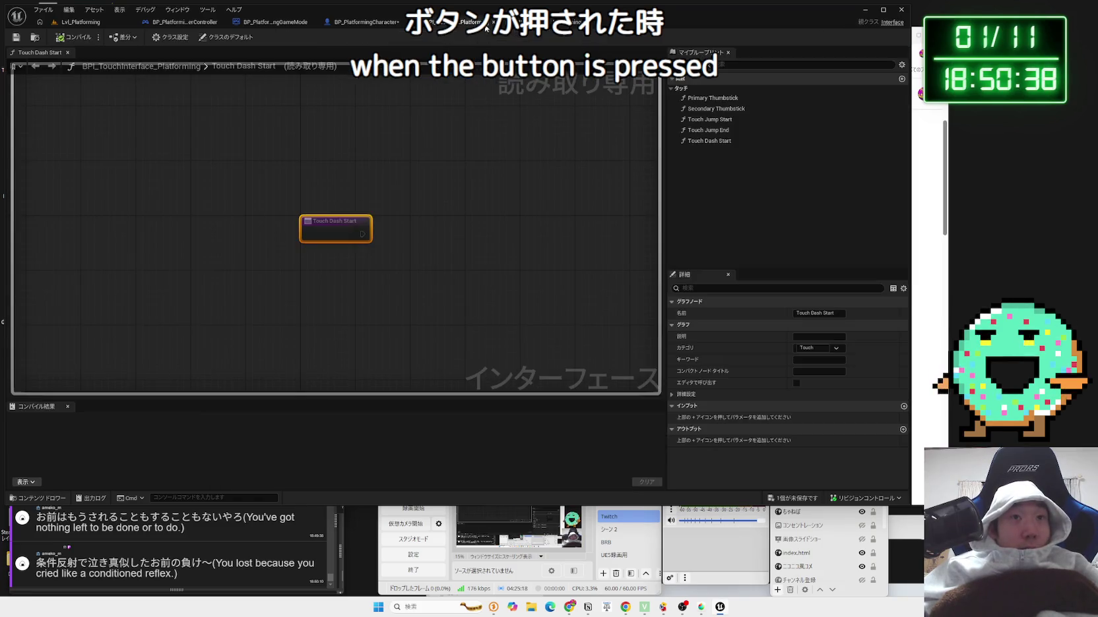
left_click(465, 24)
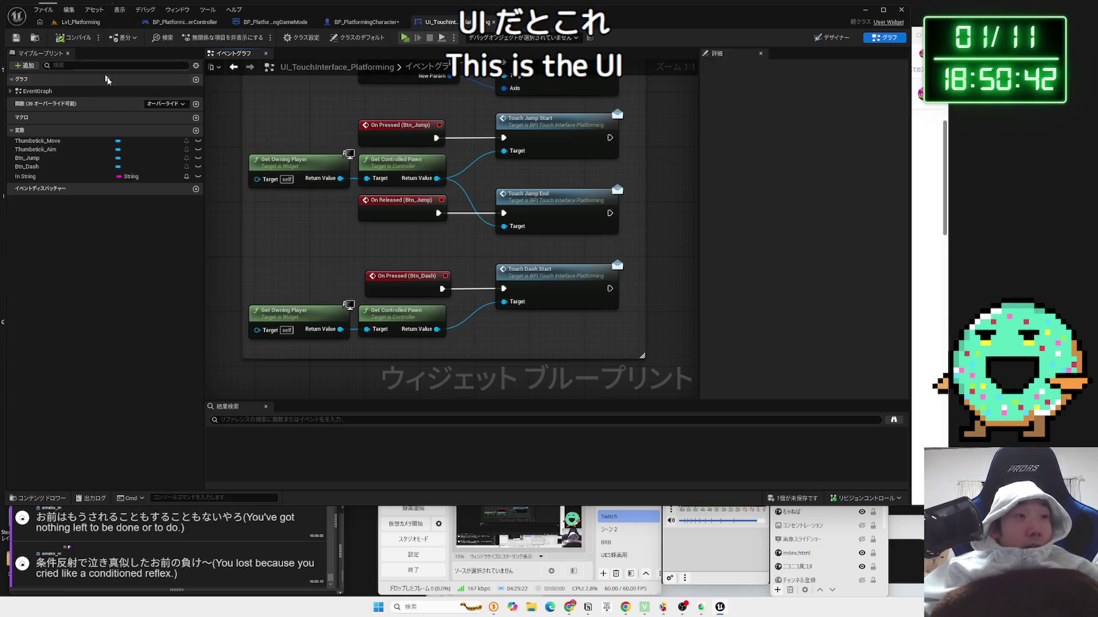
mouse_move(296, 285)
left_mouse_down()
mouse_move(456, 349)
mouse_move(300, 290)
left_mouse_up()
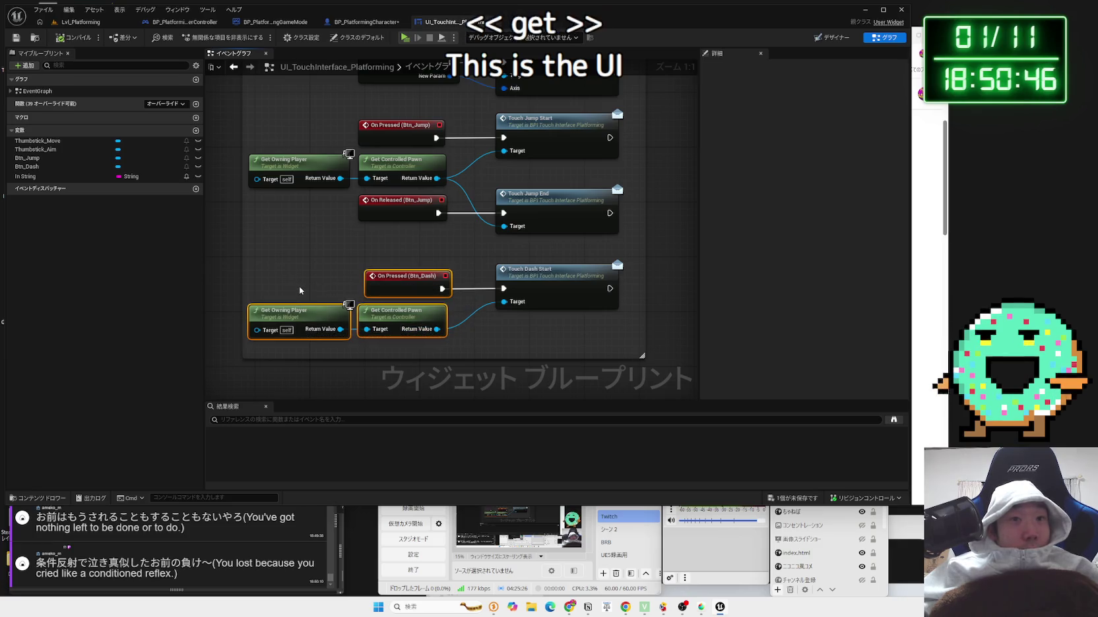
scroll(298, 330, "down", 2)
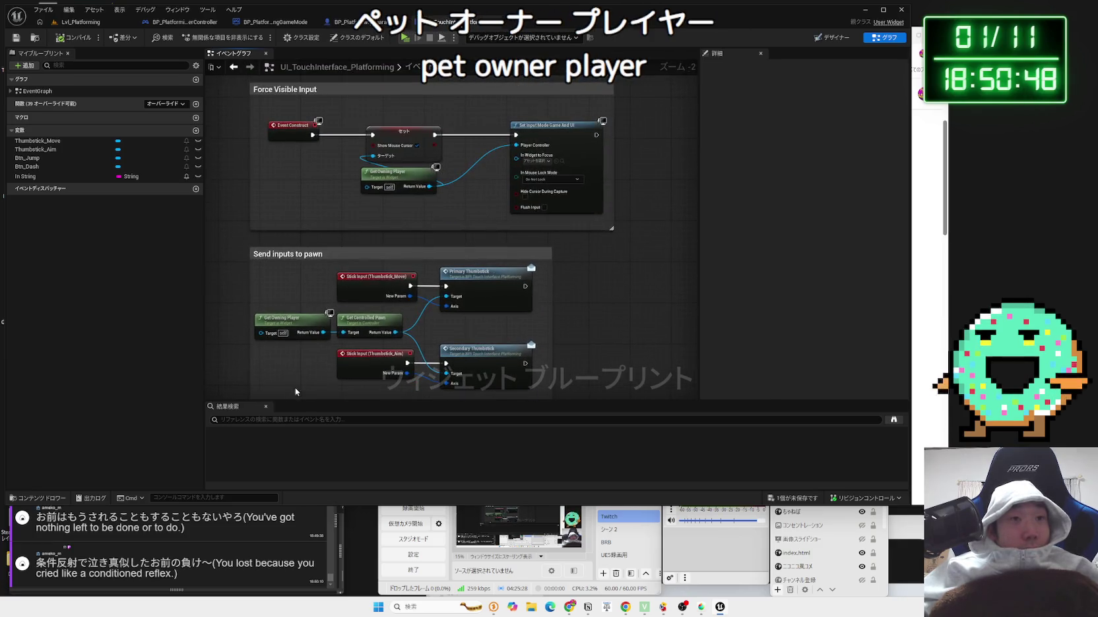
left_click_drag(295, 312, 293, 390)
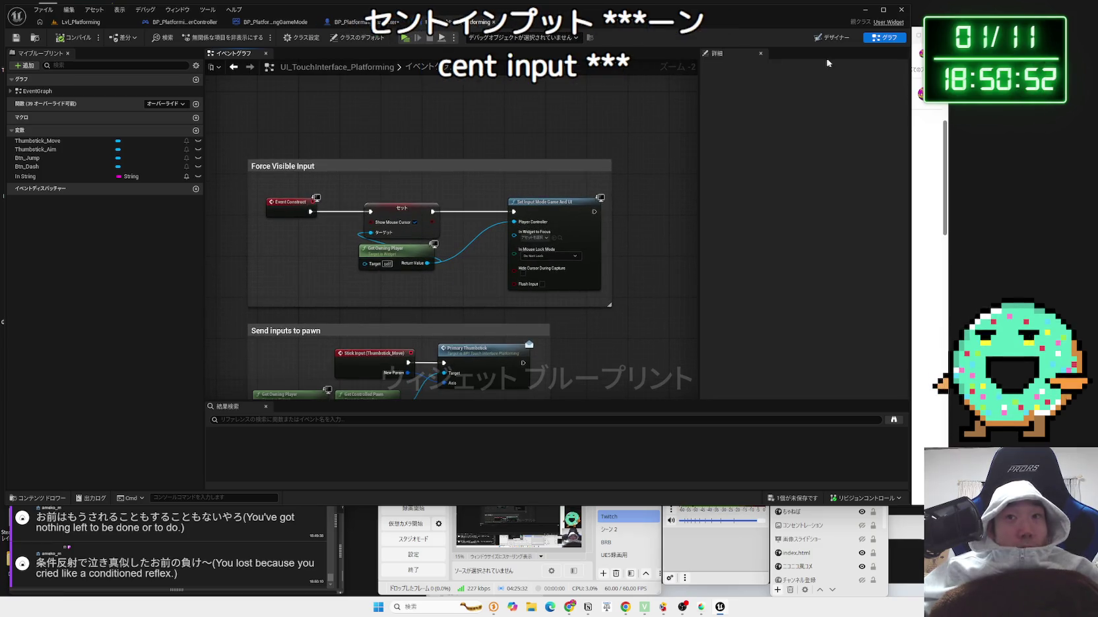
left_click(827, 40)
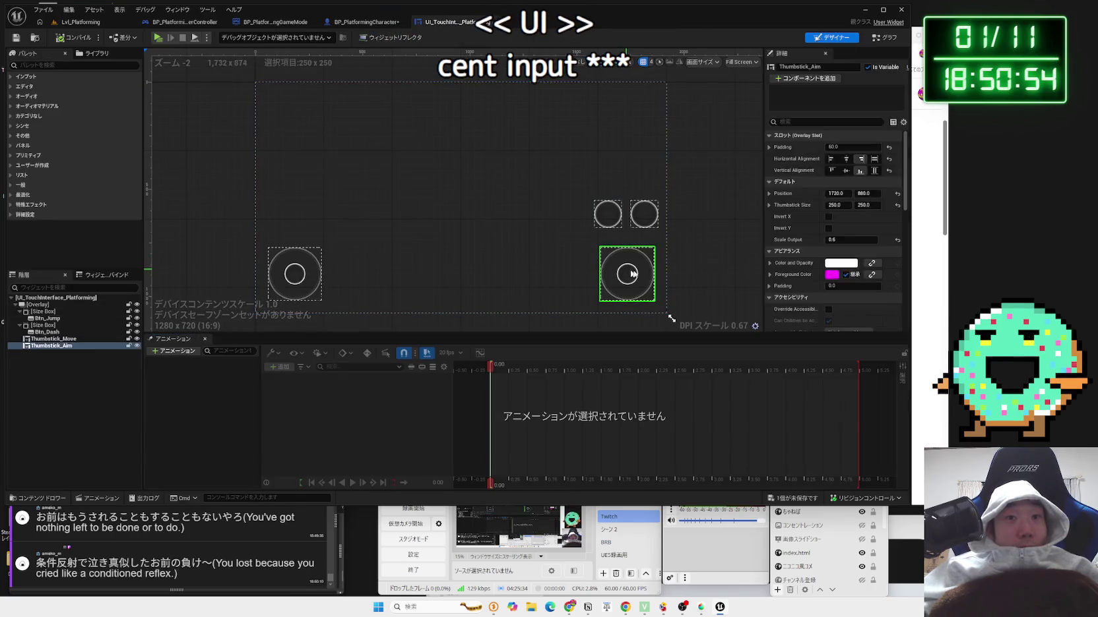
- Inspect the Thumbstick_Aim, Thumbstick_Move and Btn_Jump widgets in the Designer
left_click(632, 220)
left_click(628, 258)
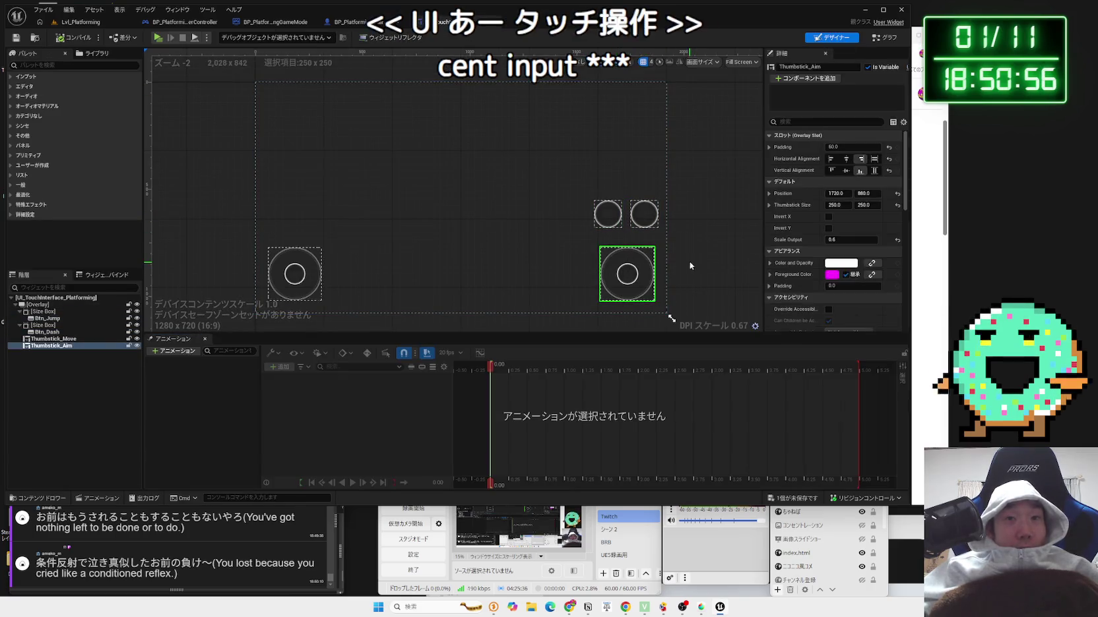
left_click(297, 284)
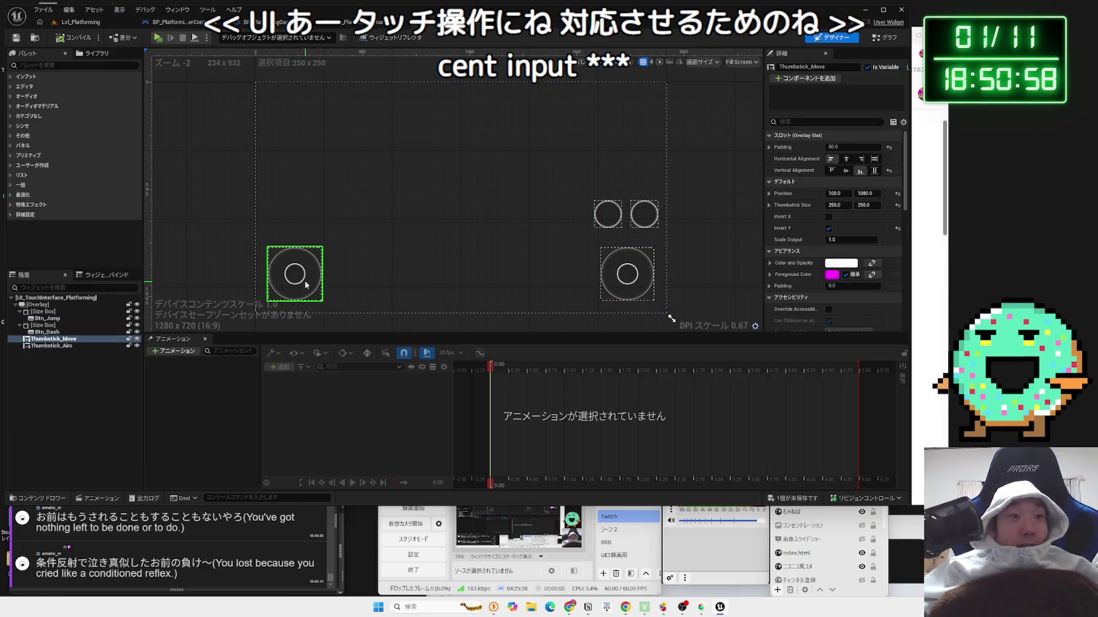
left_click(631, 250)
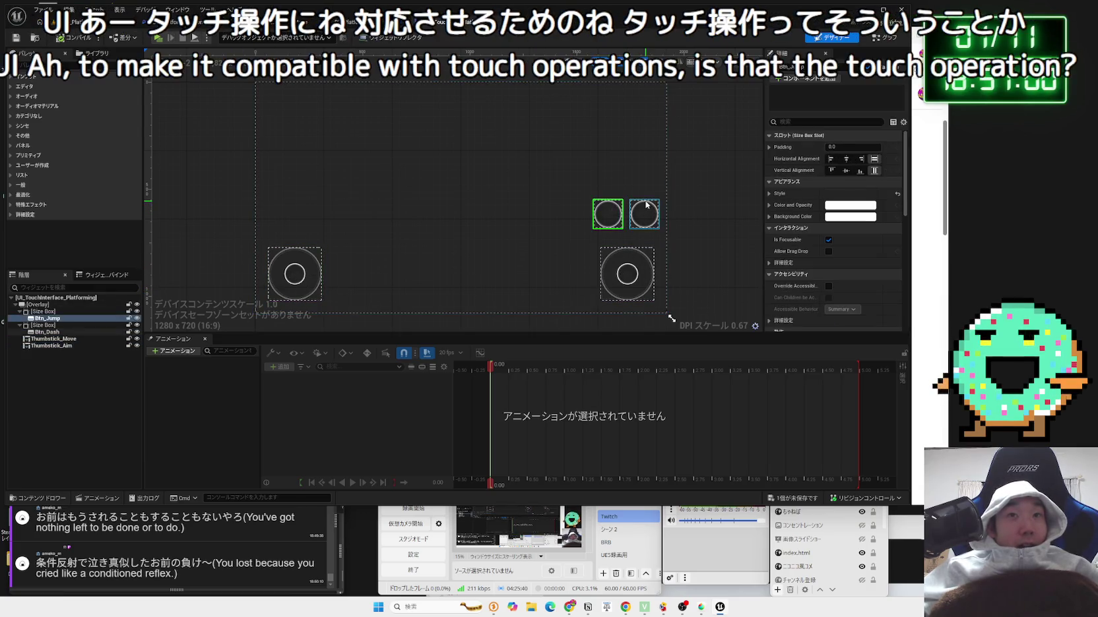
key("Escape")
- Return to BP_PlatformingCharacter's Dash Input graph and select Event Touch Dash Start
left_click(877, 39)
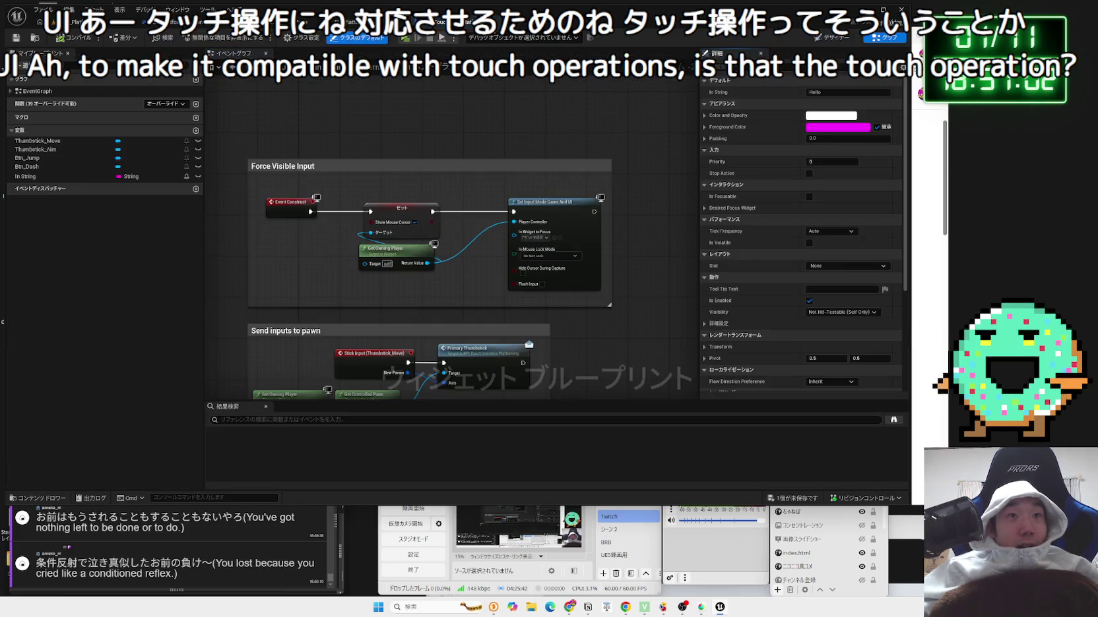
left_click(366, 22)
left_click(260, 247)
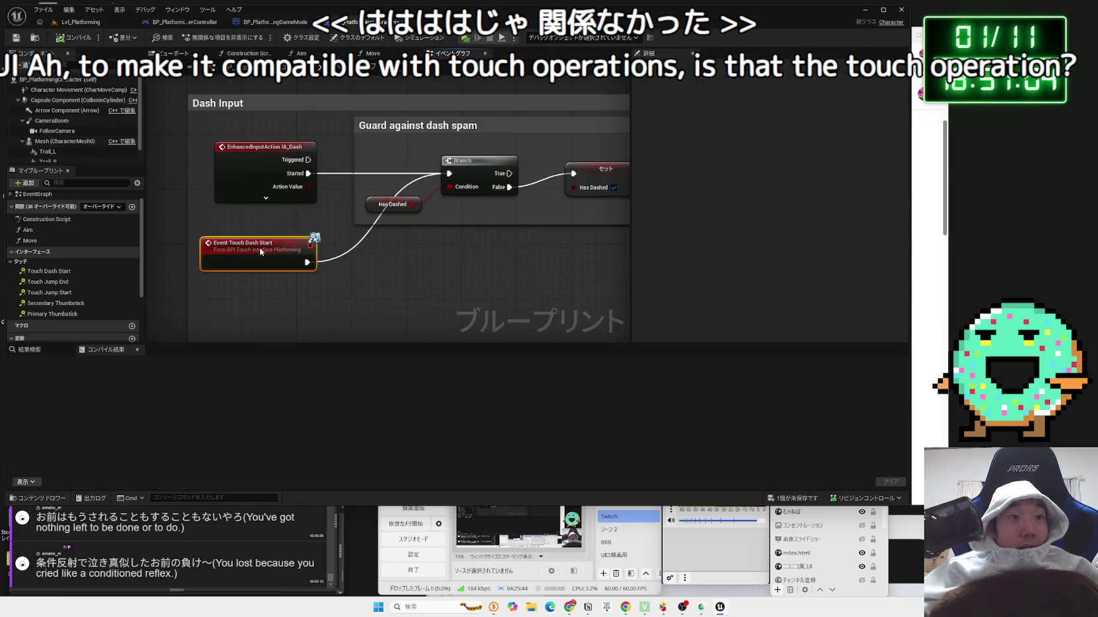
- Inspect the IA_Dash input node and the Branch/Has Dashed dash-spam guard
left_click_drag(244, 214, 201, 252)
left_click(220, 187)
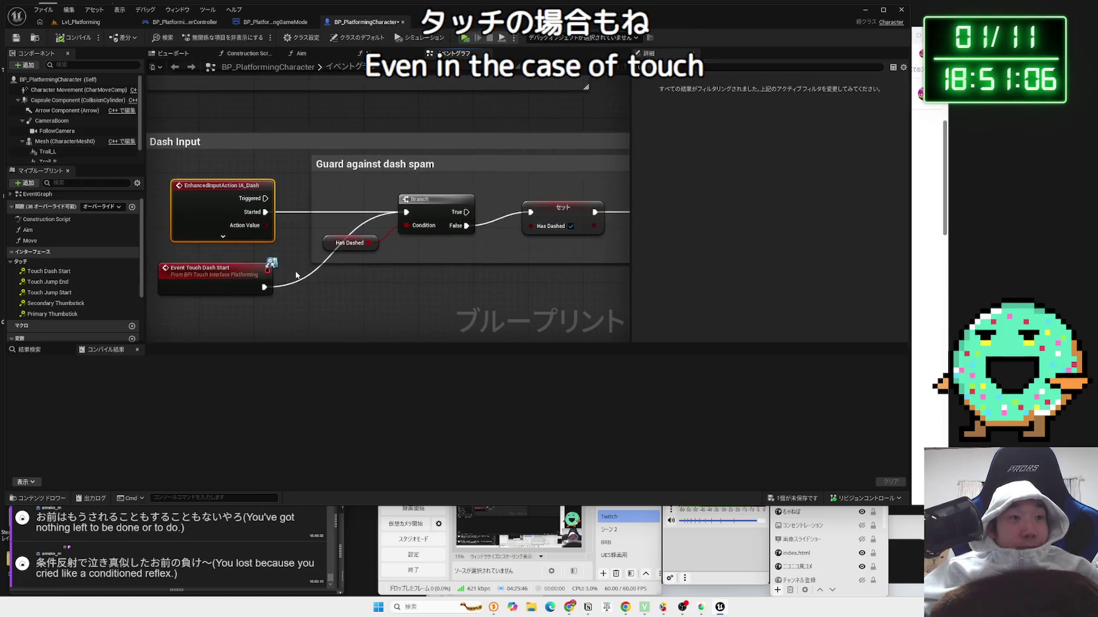
mouse_move(245, 203)
left_mouse_down()
mouse_move(322, 265)
mouse_move(244, 206)
left_mouse_up()
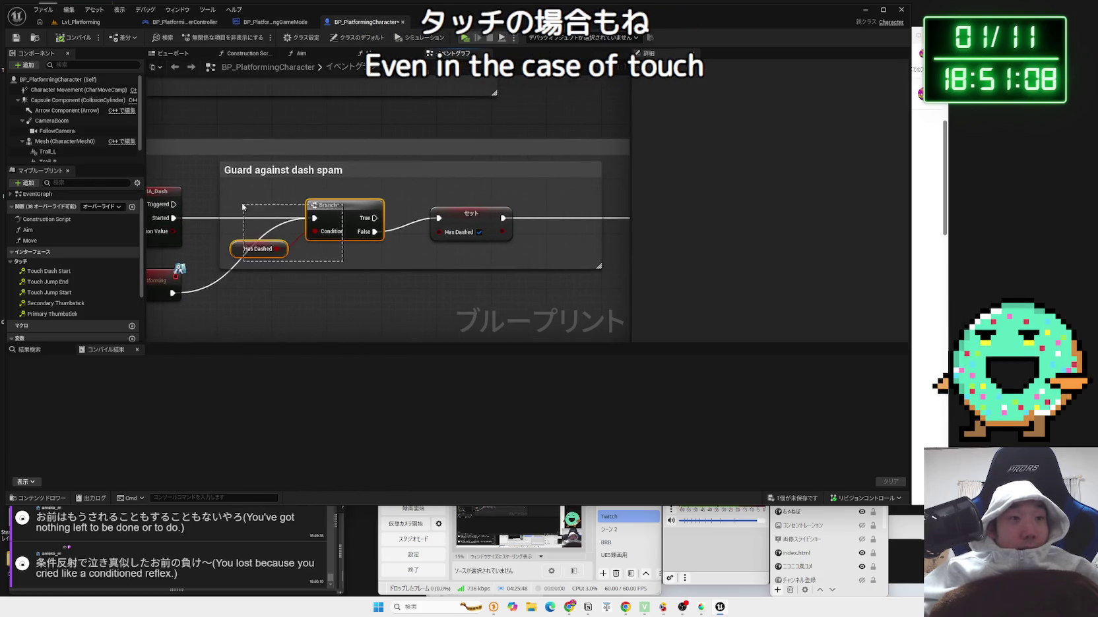
left_click(266, 208)
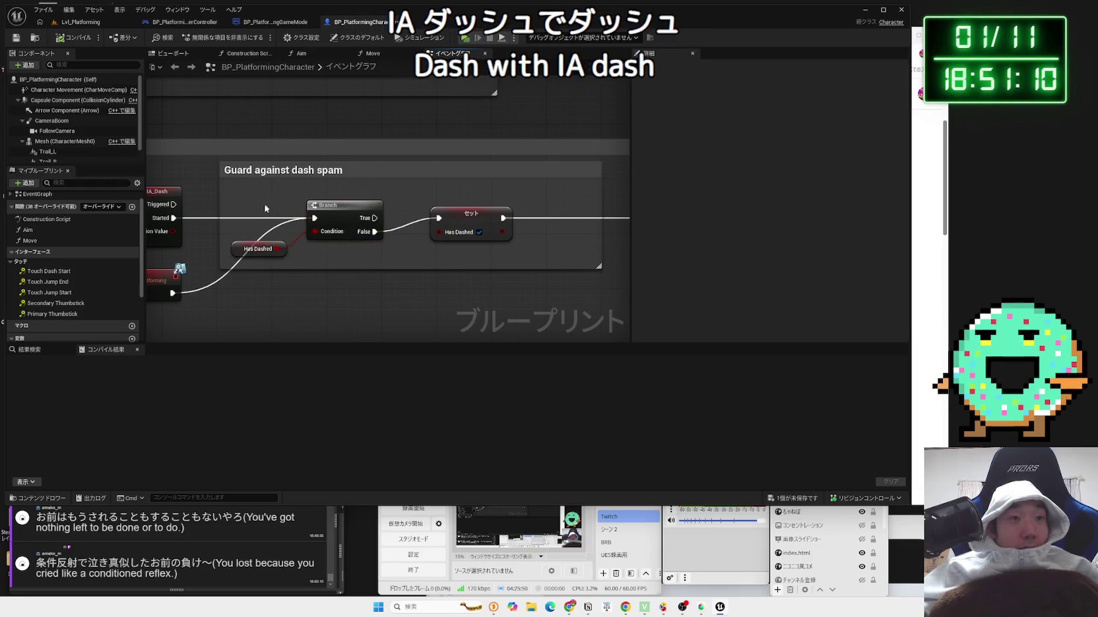
left_click(337, 264)
- Pan along the dash graph past Raise the dashing flag to Reset the velocity
left_click_drag(401, 258, 261, 258)
left_click(326, 221)
left_click_drag(413, 256, 125, 256)
left_click_drag(310, 250, 234, 212)
left_click_drag(530, 239, 271, 215)
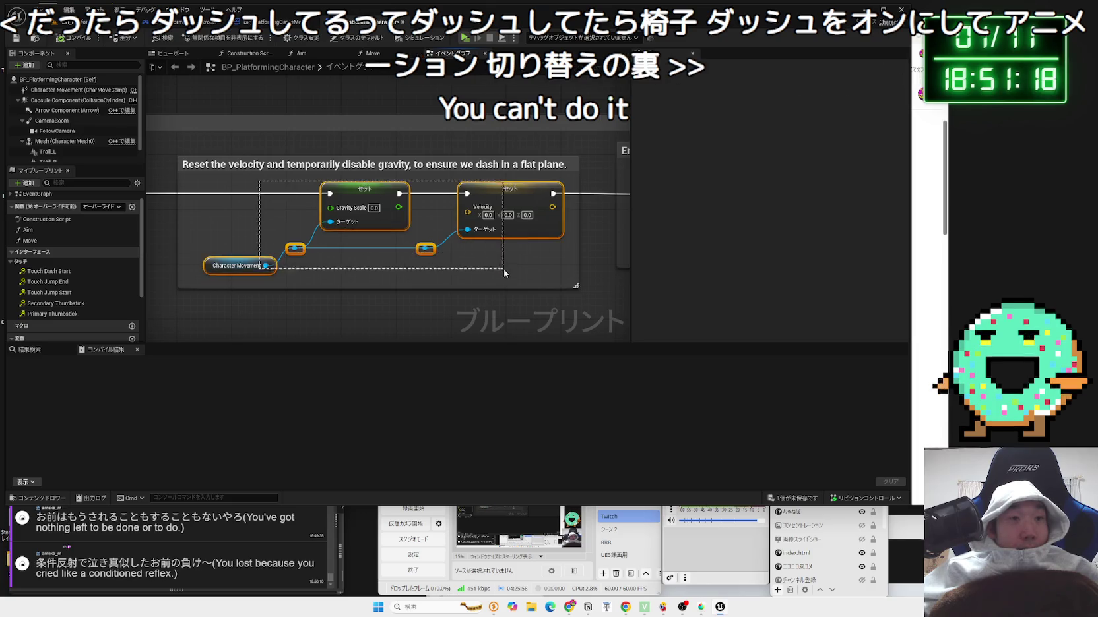
- Reveal Enable the jump trails and inspect the Activate node for Trail L and Trail R
left_click_drag(492, 265, 159, 263)
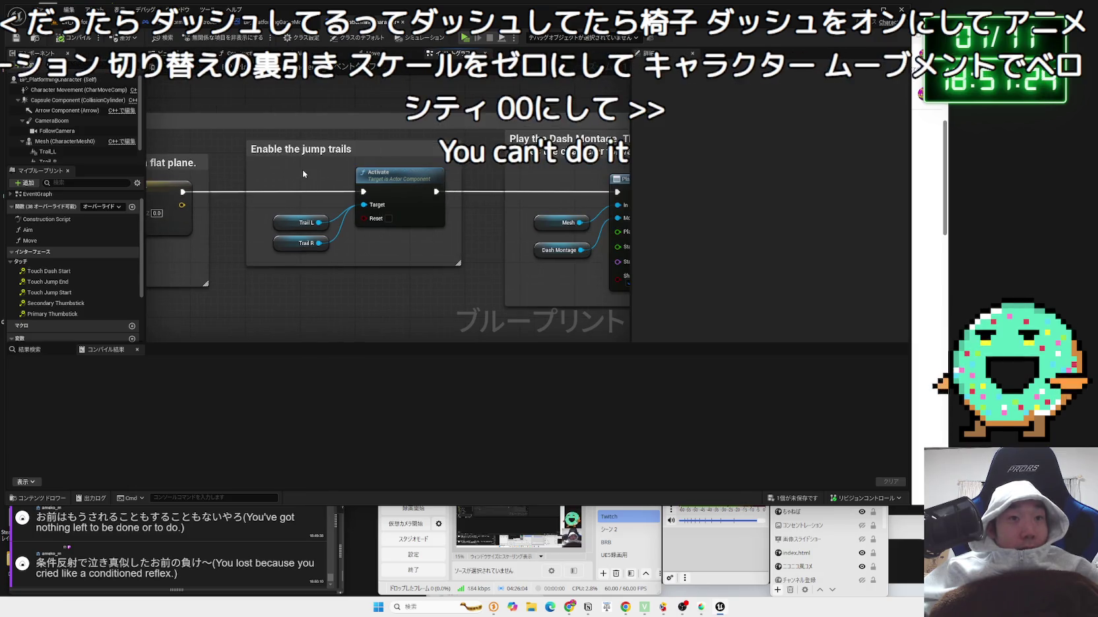
left_click_drag(302, 170, 399, 256)
left_click(400, 256)
left_click(396, 182)
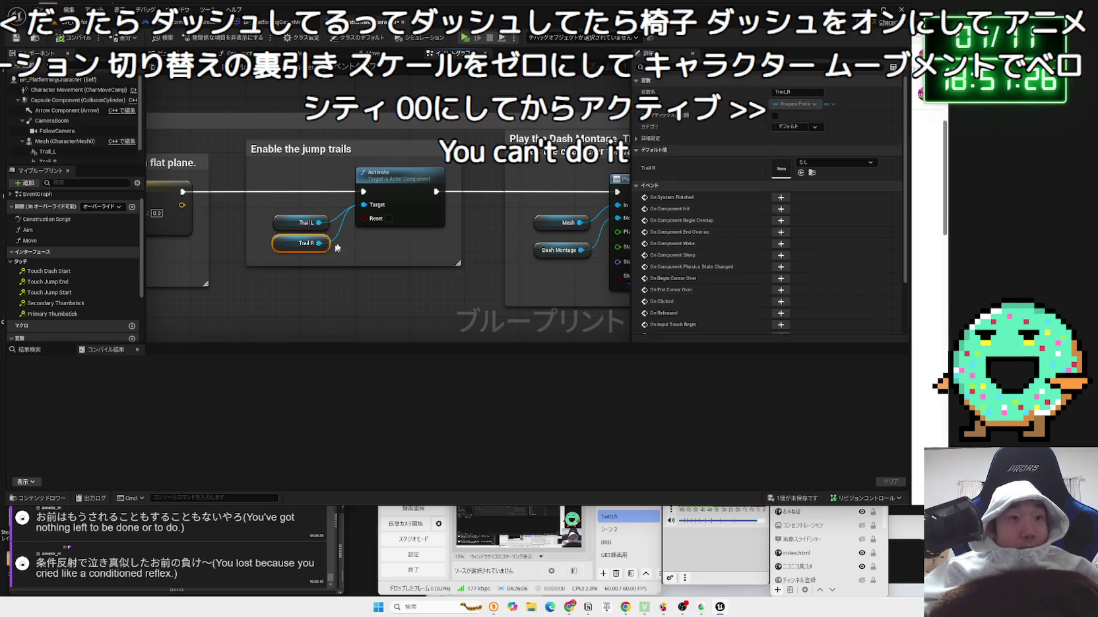
- Review the Trail L variable's details, then clear the selection
left_click(287, 225)
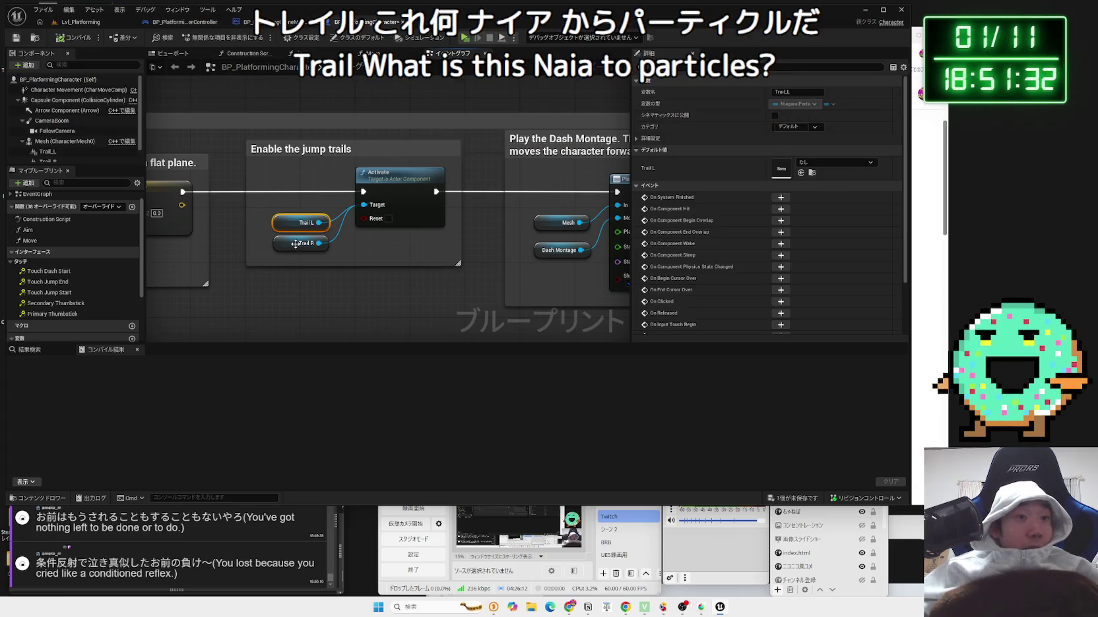
scroll(42, 293, "down", 3)
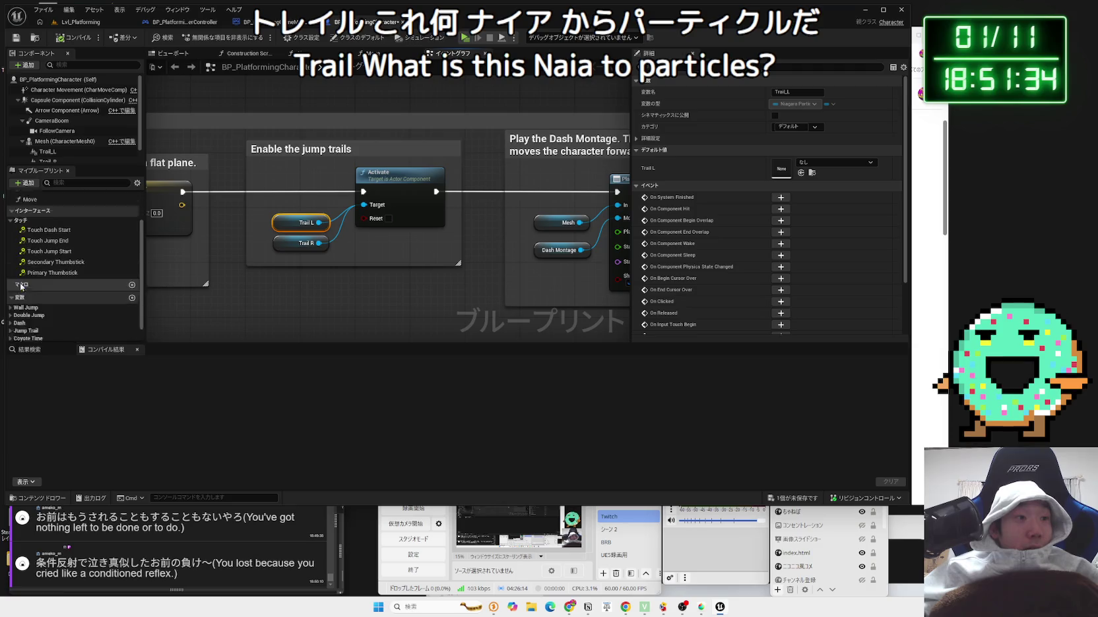
left_click(388, 236)
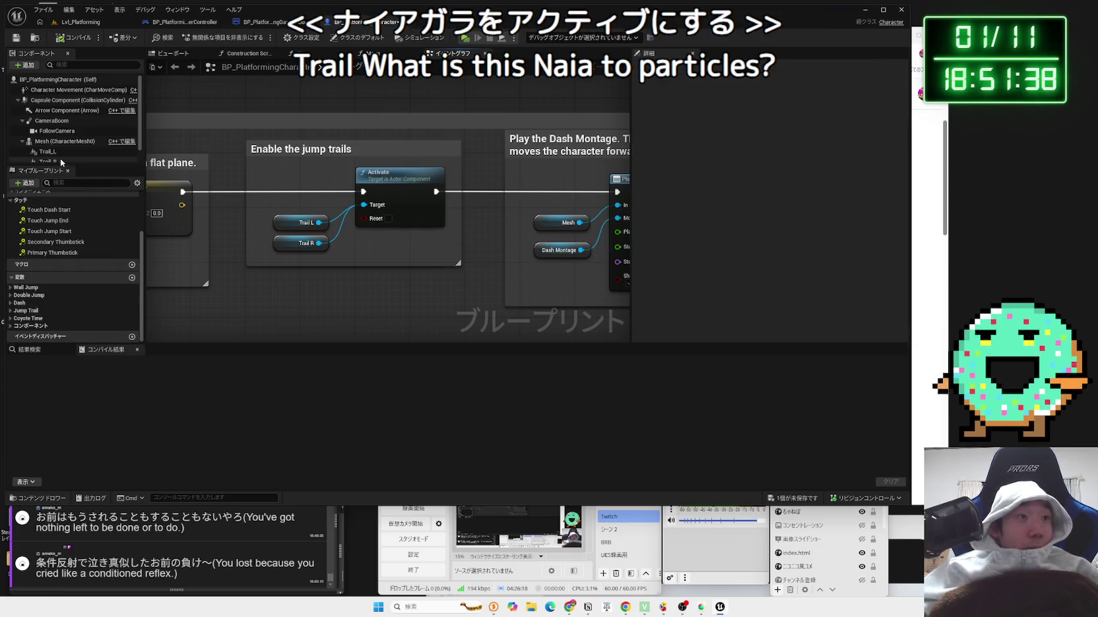
scroll(61, 162, "down", 1)
- Check Trail_L's Niagara System Asset and browse to NS_Jump_Trail in the Content Browser
left_click(65, 132)
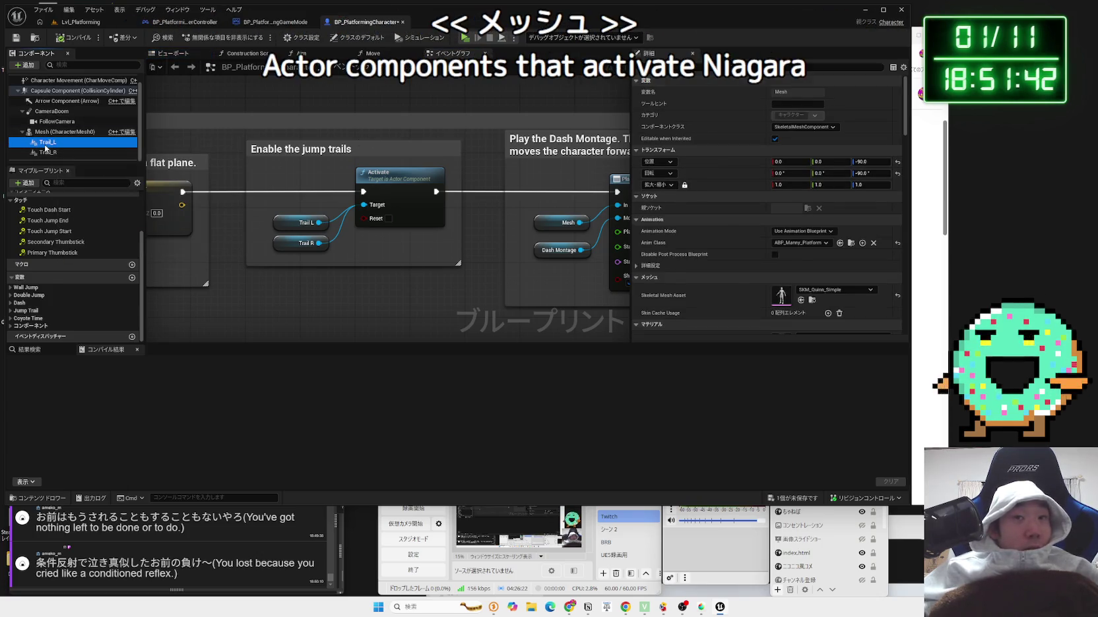
left_click(46, 145)
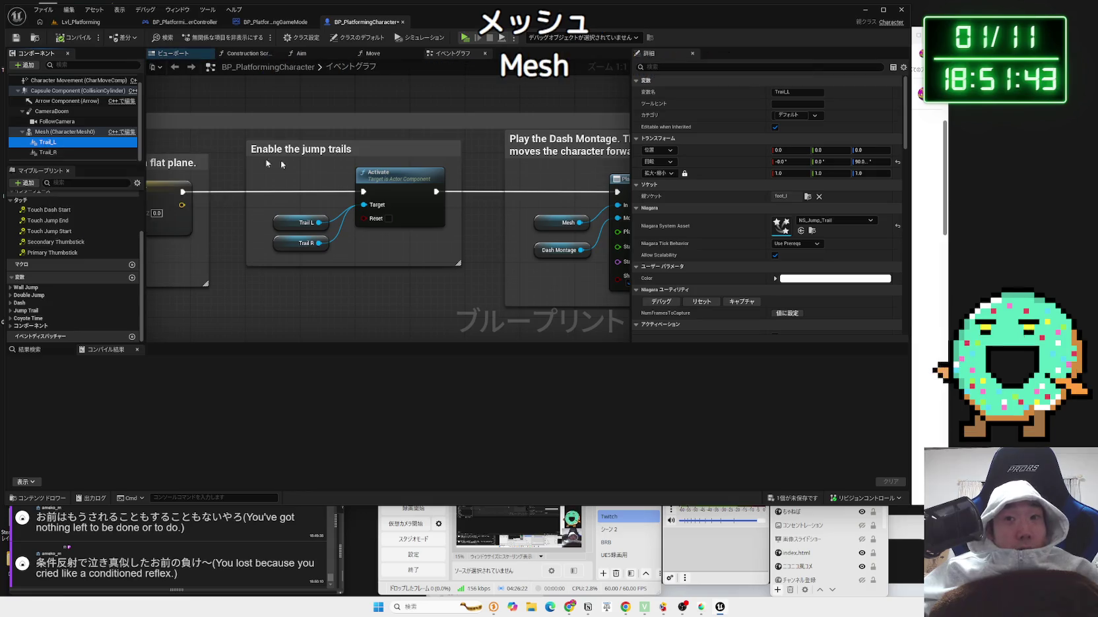
left_click(827, 221)
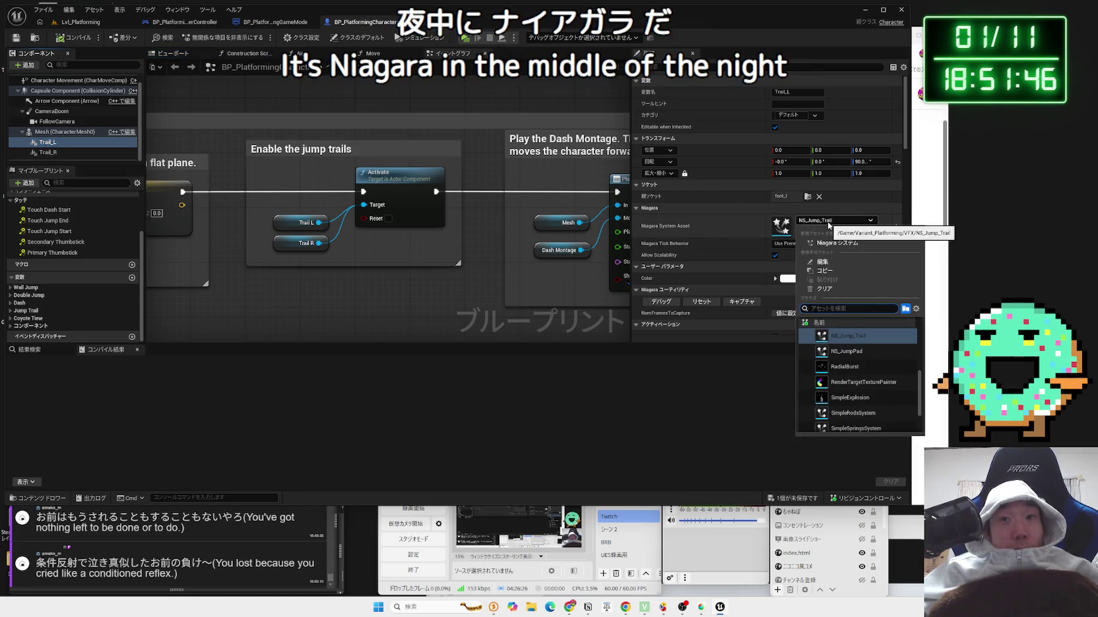
key("Escape")
key("ctrl+b")
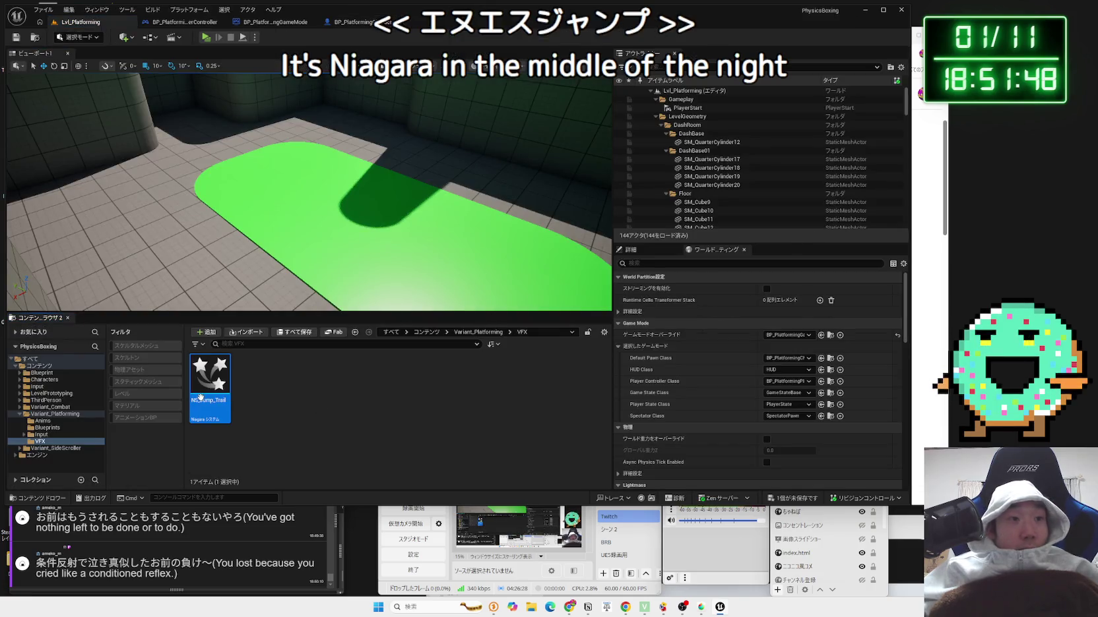
- Open NS_Jump_Trail, scrub and play the effect, toggling the preview between unlit and lit
double_click(200, 400)
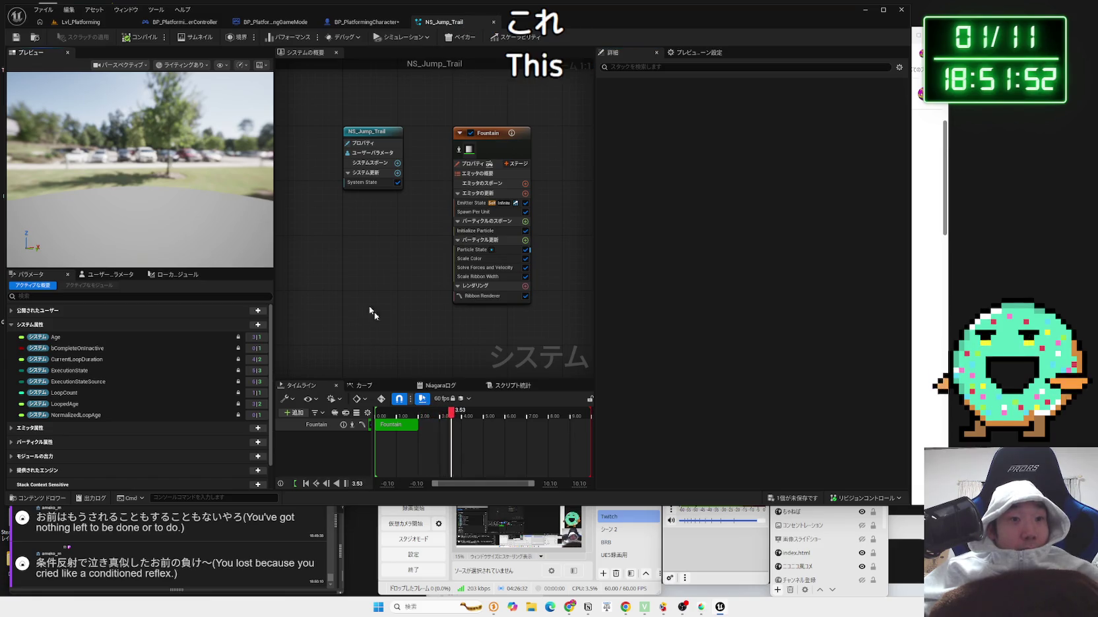
left_click_drag(385, 416, 419, 416)
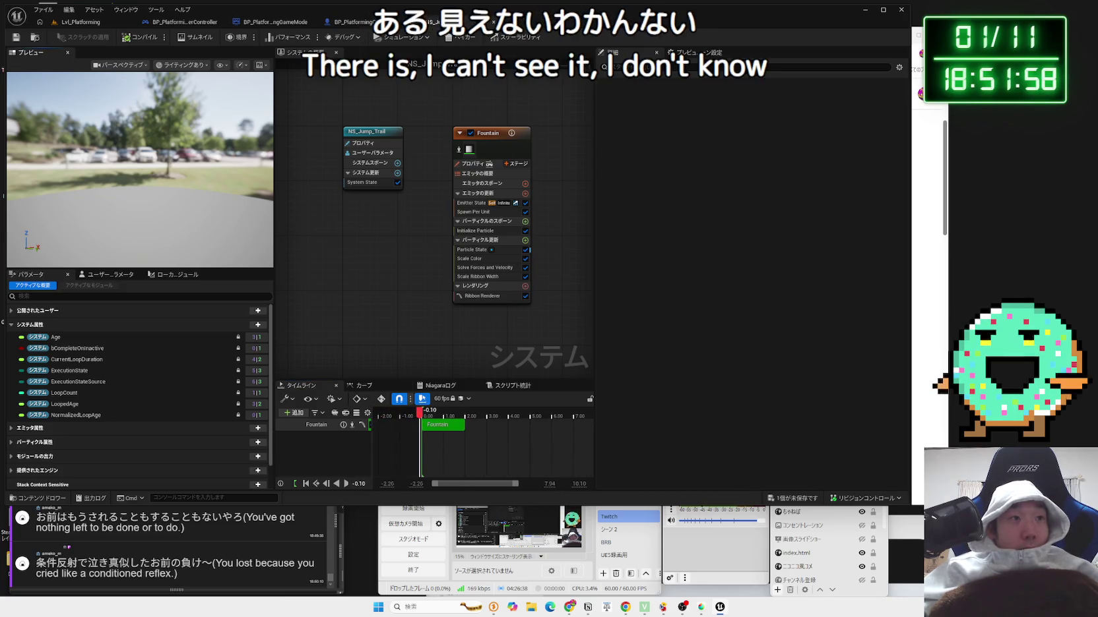
left_click(188, 67)
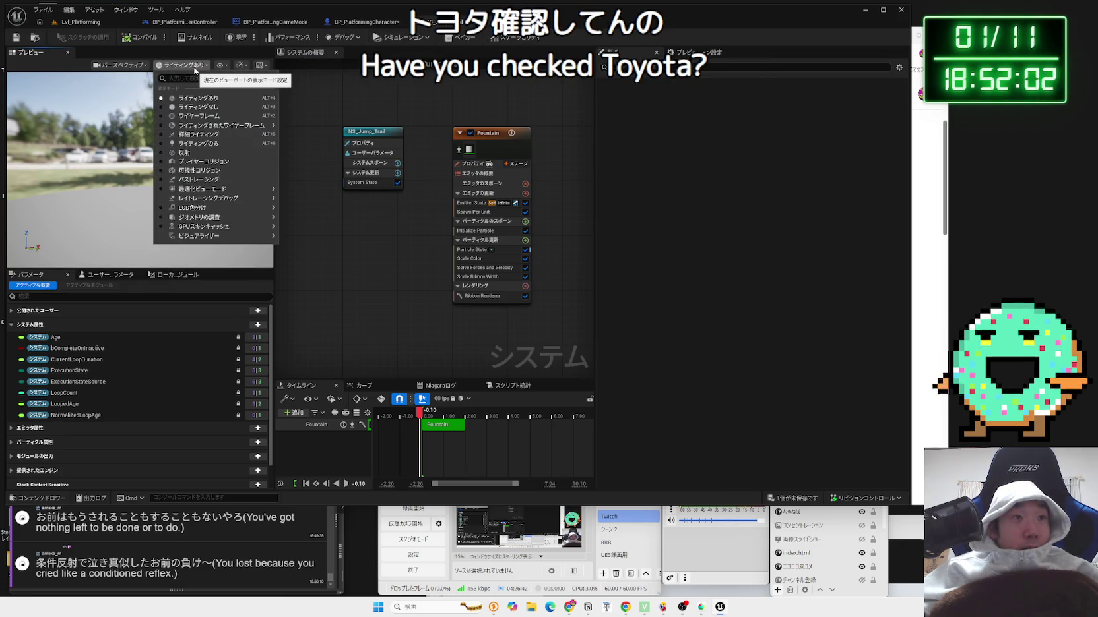
left_click(190, 107)
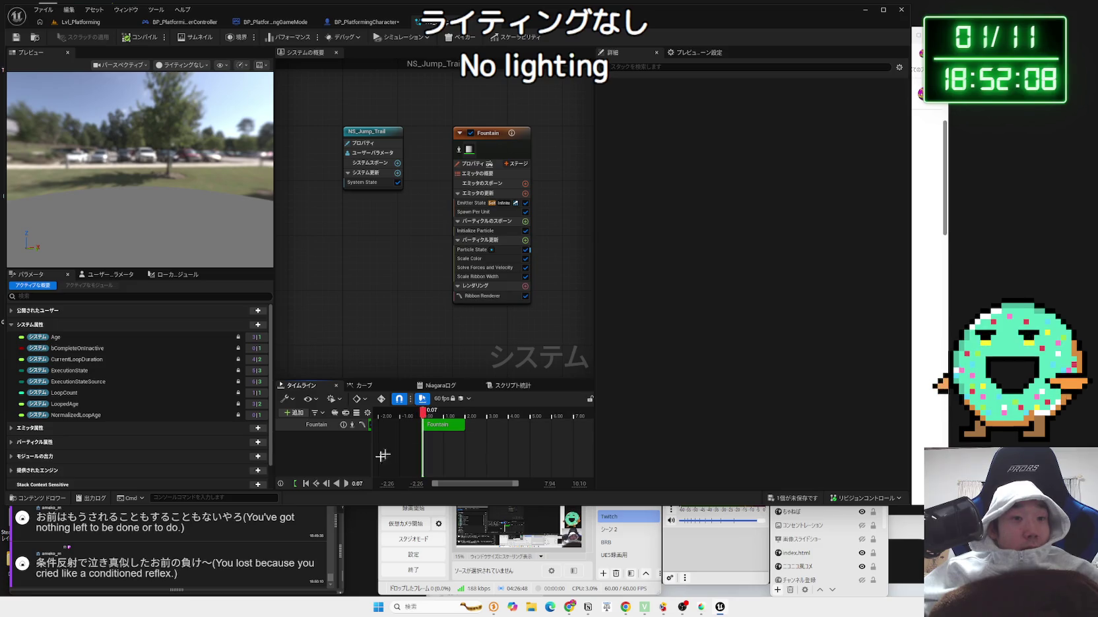
left_click(343, 485)
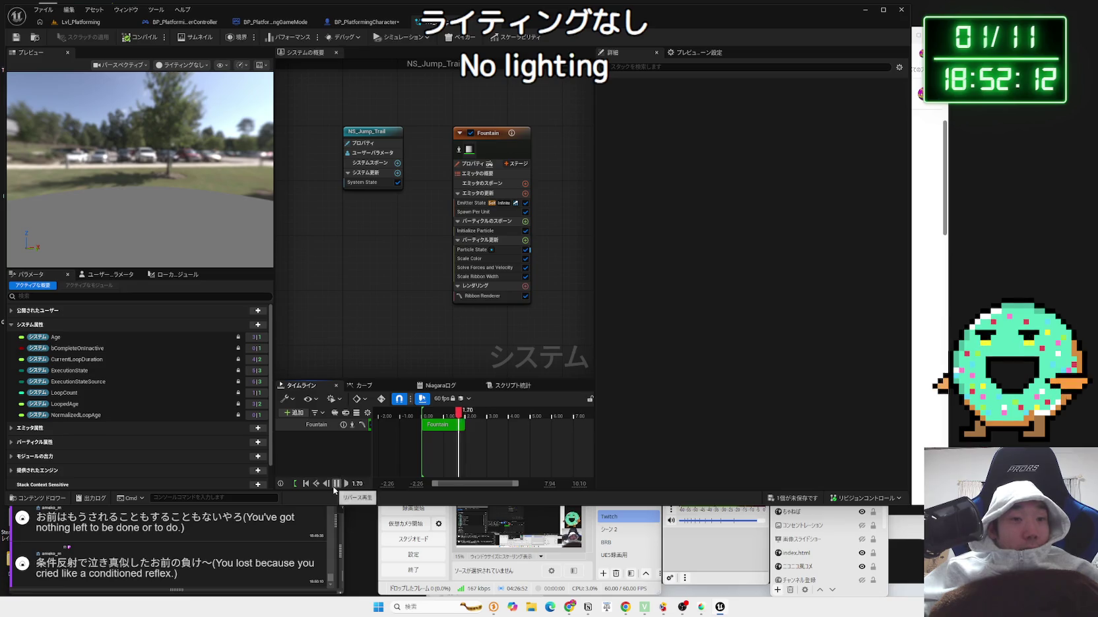
left_click(334, 488)
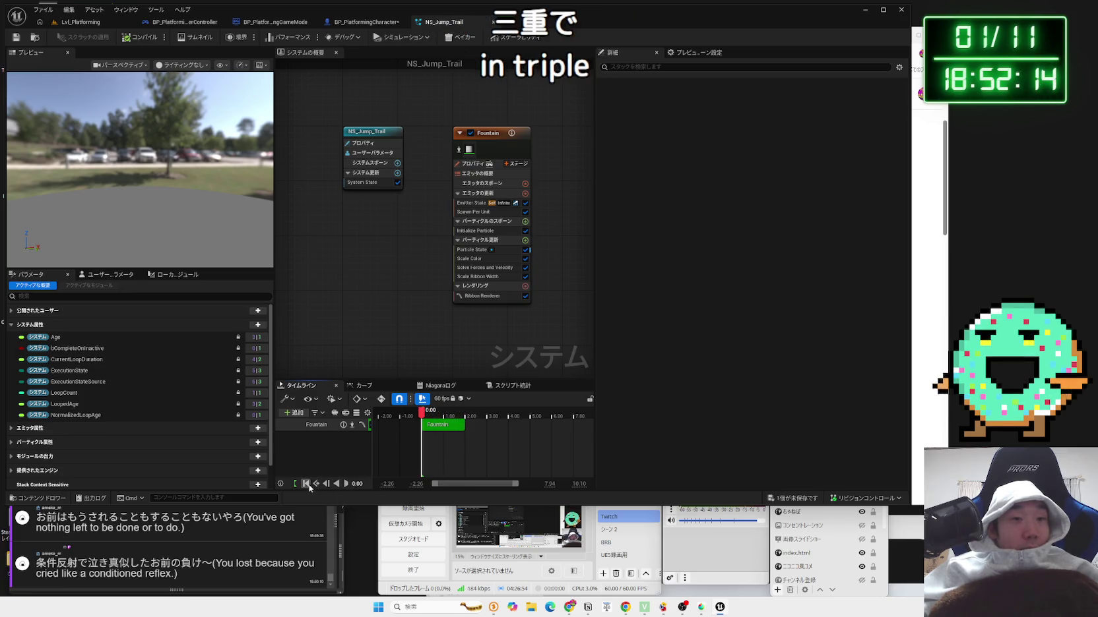
left_click(181, 65)
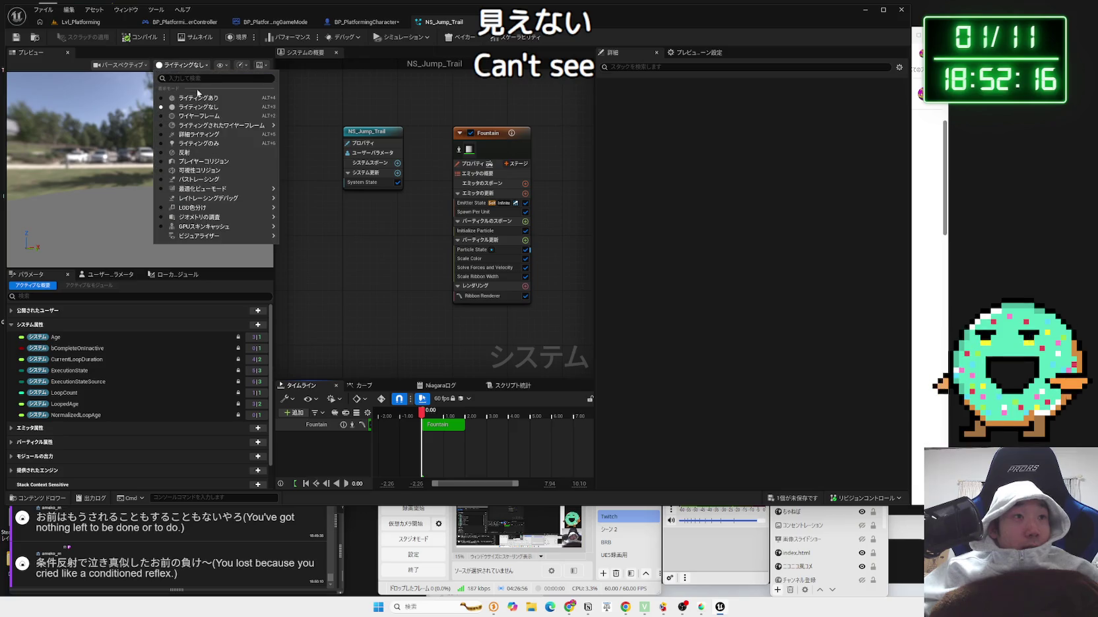
left_click(211, 97)
- Replay the effect while orbiting the preview, then inspect the Fountain emitter's properties
left_click_drag(221, 195, 203, 237)
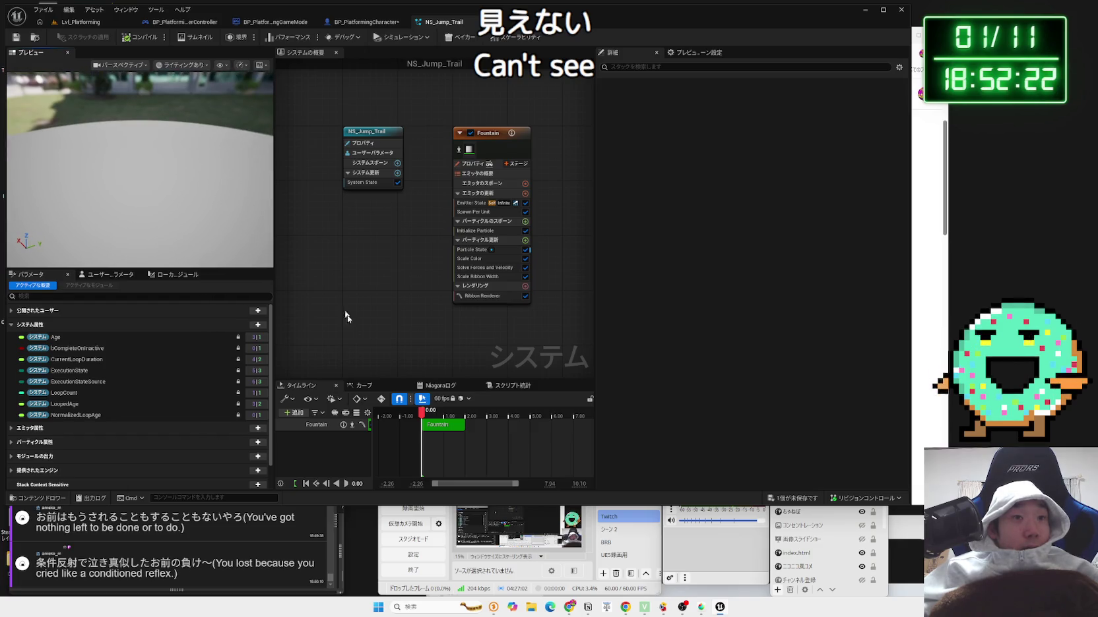
left_click(347, 486)
left_click_drag(156, 207, 156, 188)
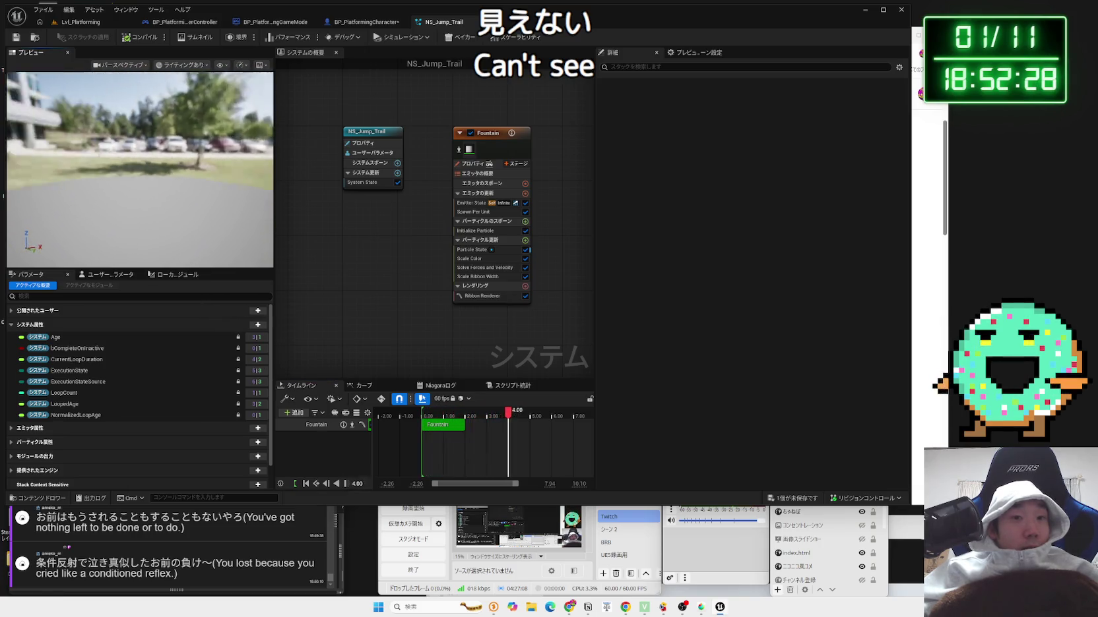
left_click_drag(159, 159, 159, 159)
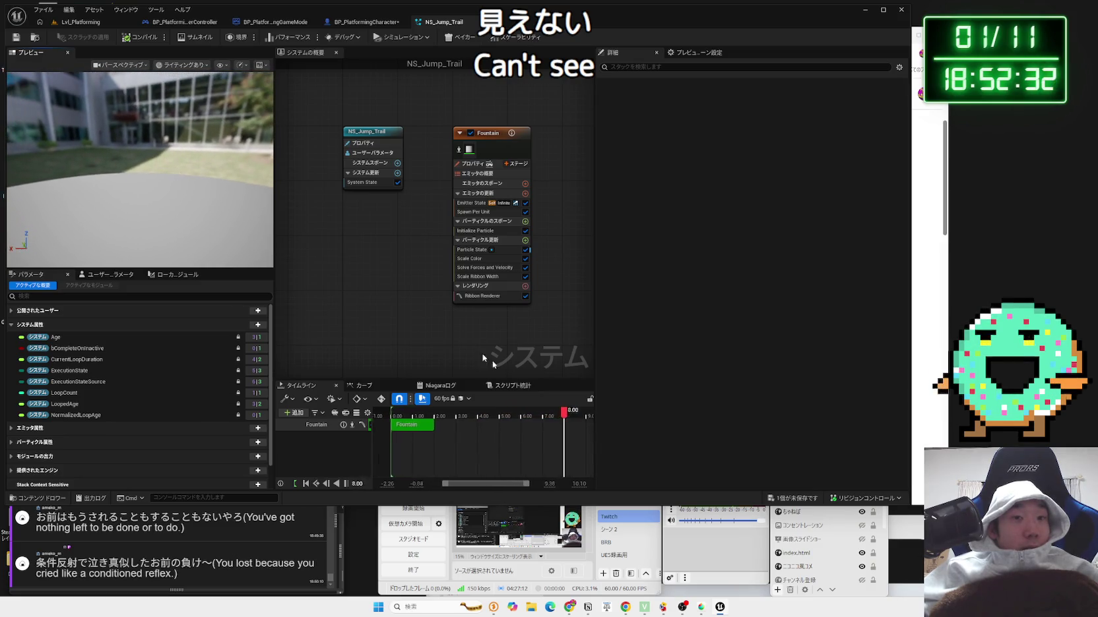
left_click_drag(174, 222, 174, 222)
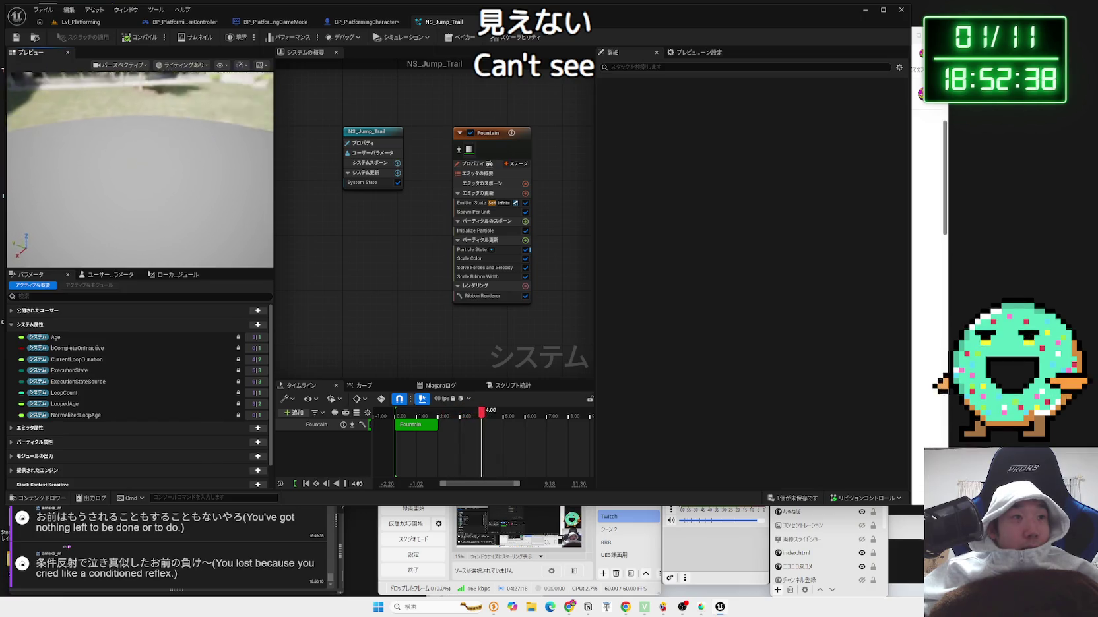
left_click_drag(168, 205, 167, 205)
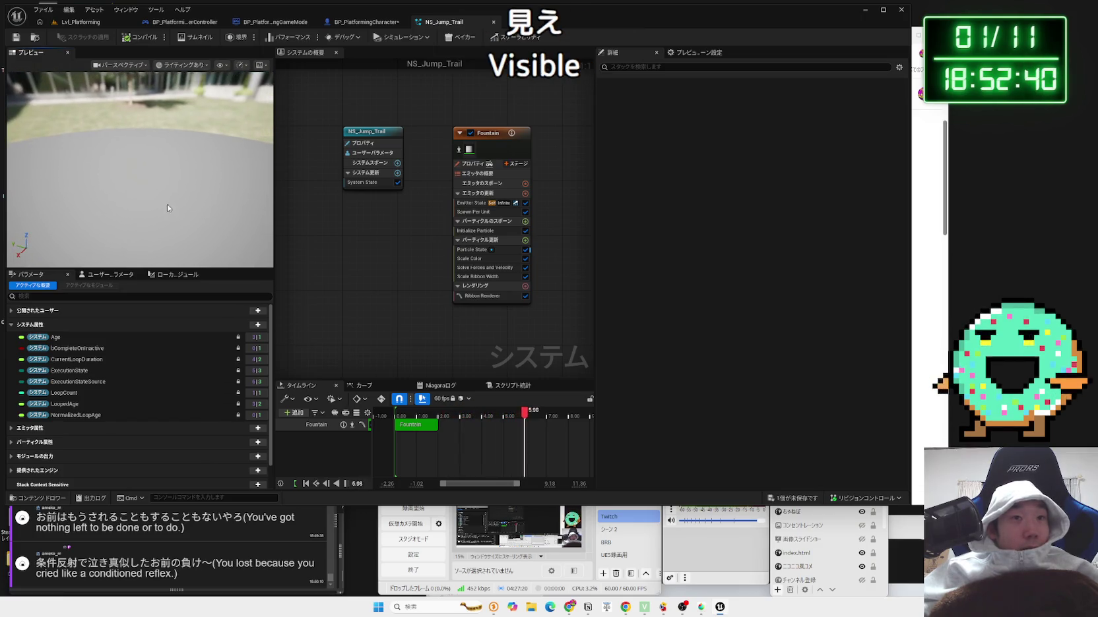
left_click(495, 129)
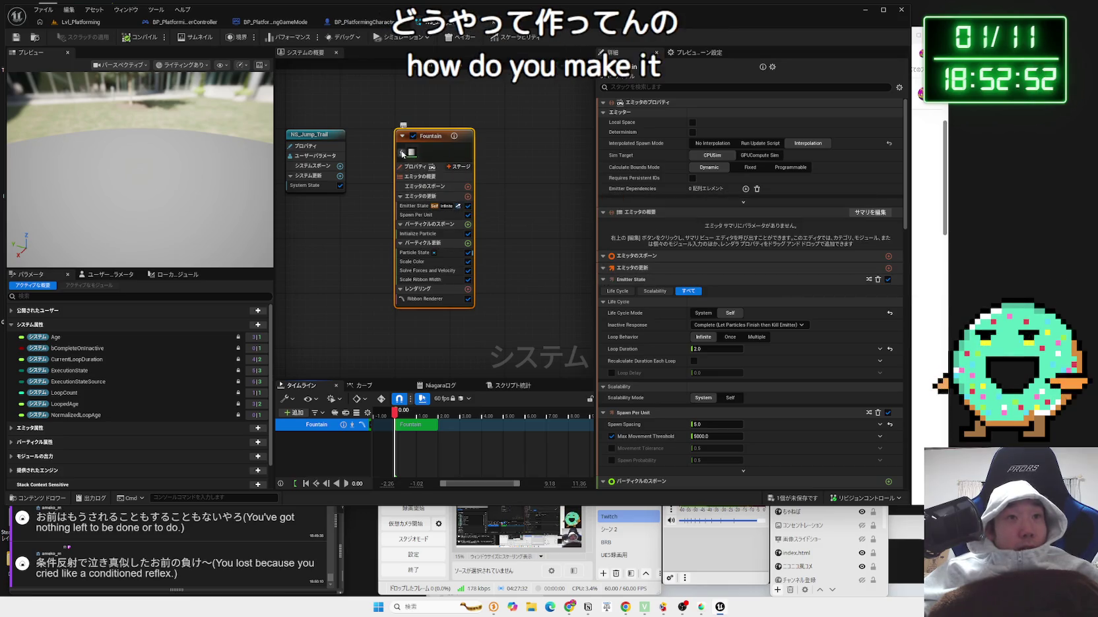
- Collapse System Attributes, show Local Modules, then return to BP_PlatformingCharacter's trail activation nodes
key("Home")
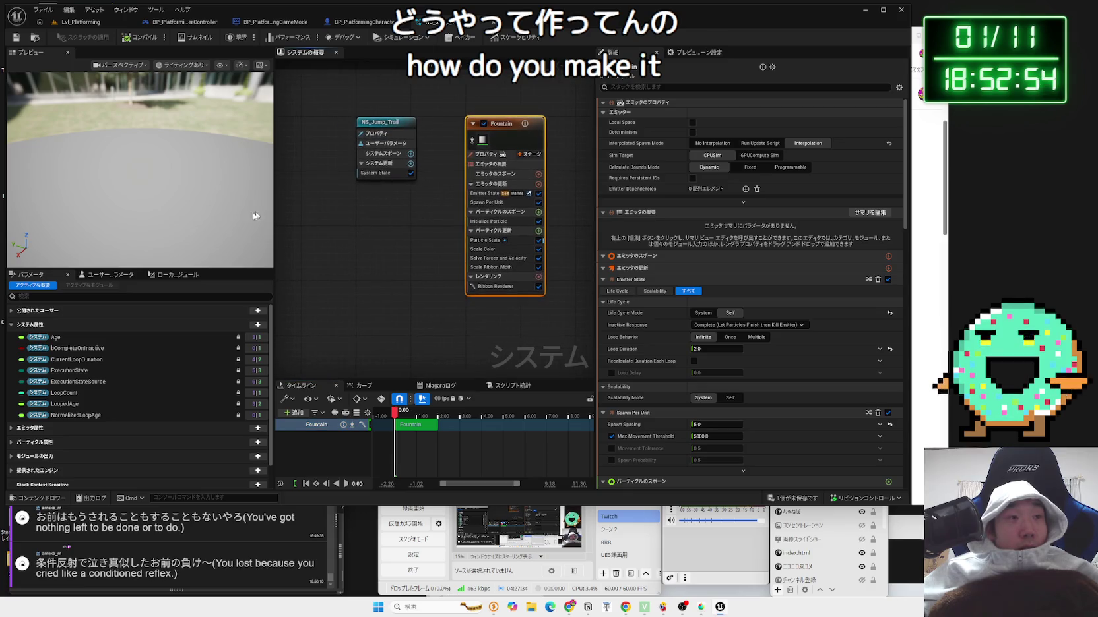
left_click(11, 325)
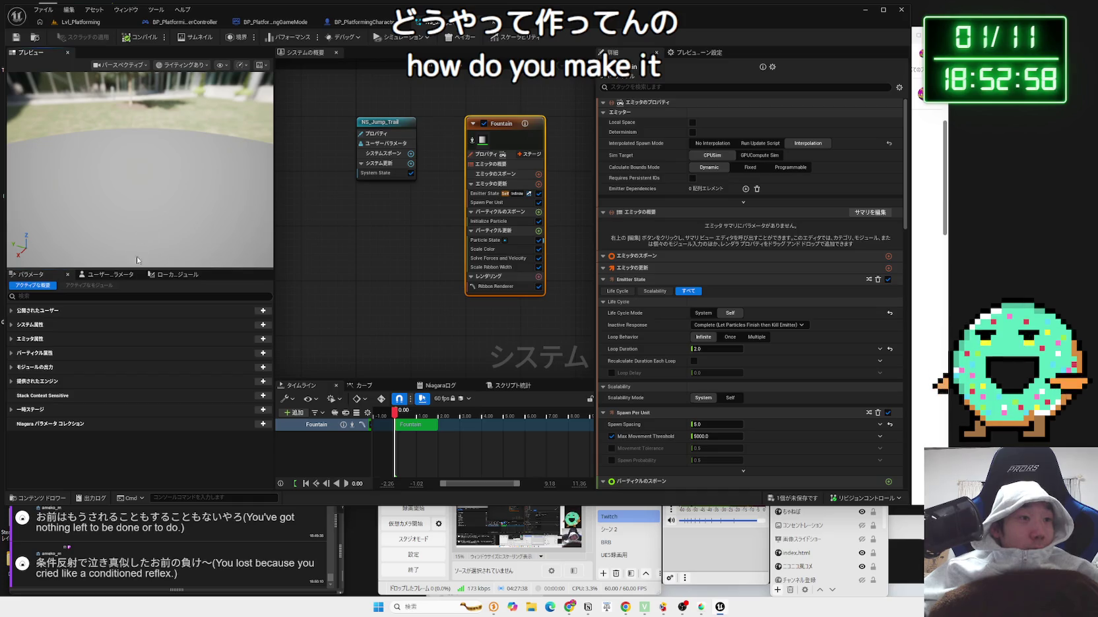
left_click(172, 275)
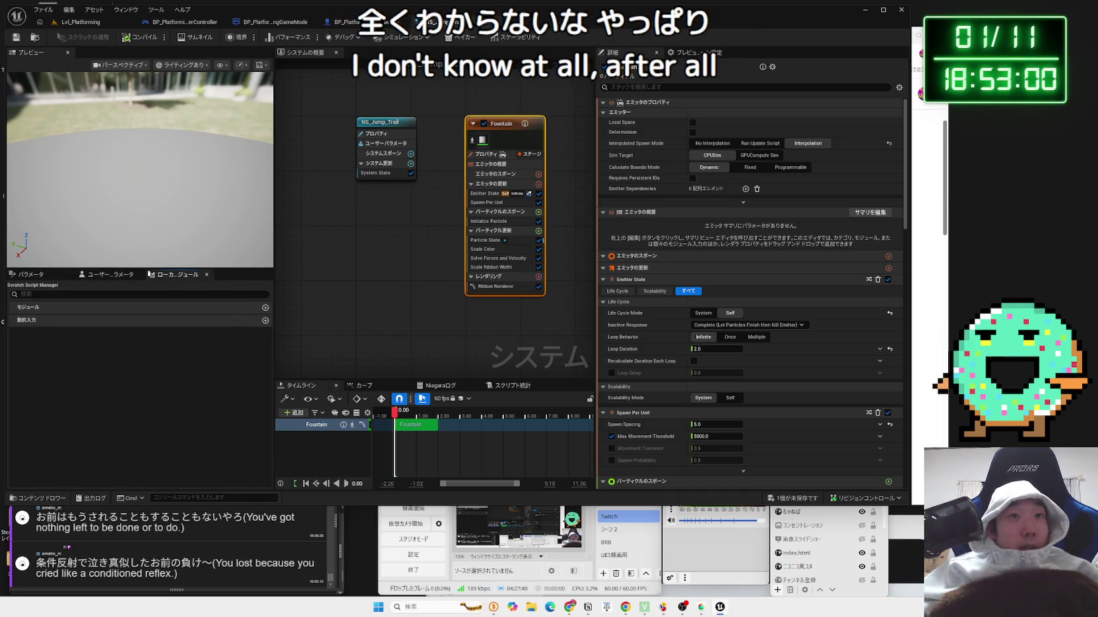
left_click(346, 21)
left_click_drag(268, 176, 367, 264)
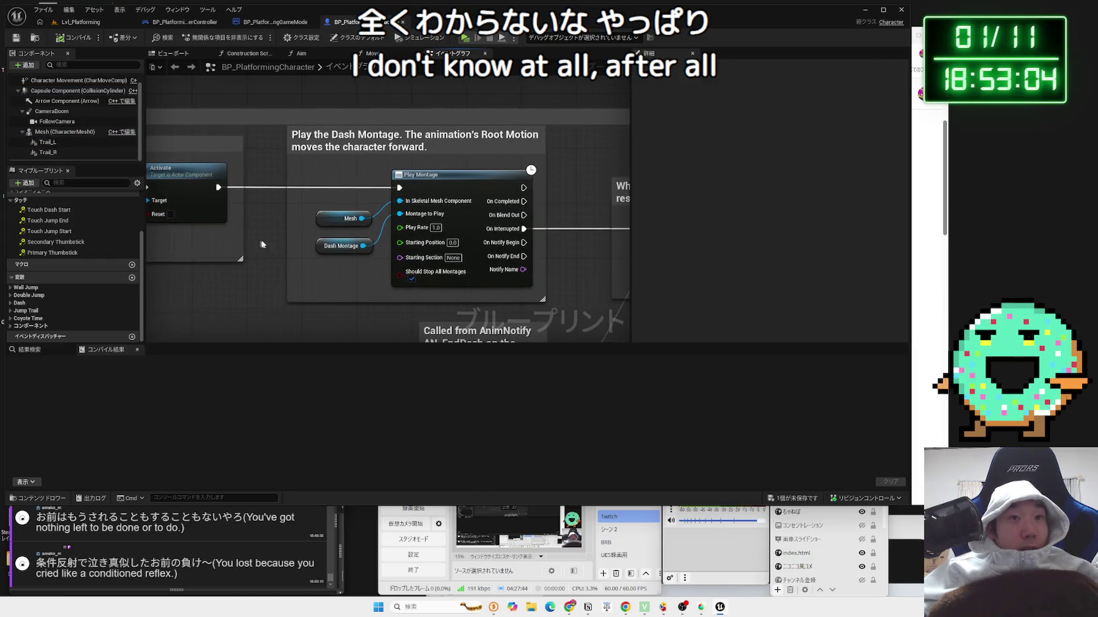
- Bring the Play Dash Montage section into view and inspect the End Dash event
left_click_drag(385, 304, 385, 304)
left_click(460, 299)
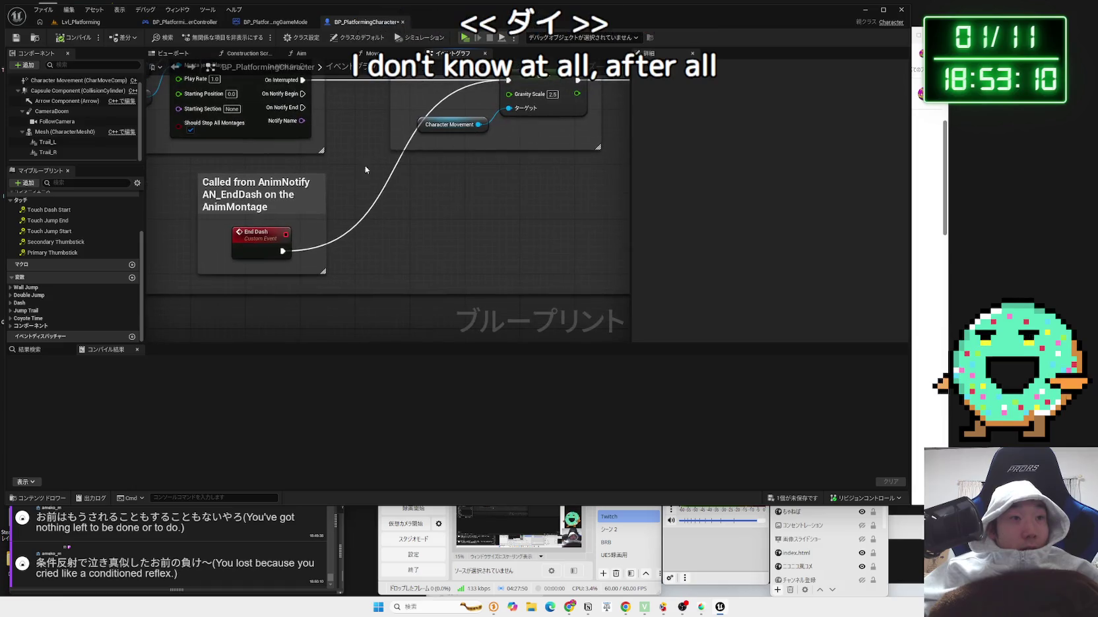
left_click(258, 244)
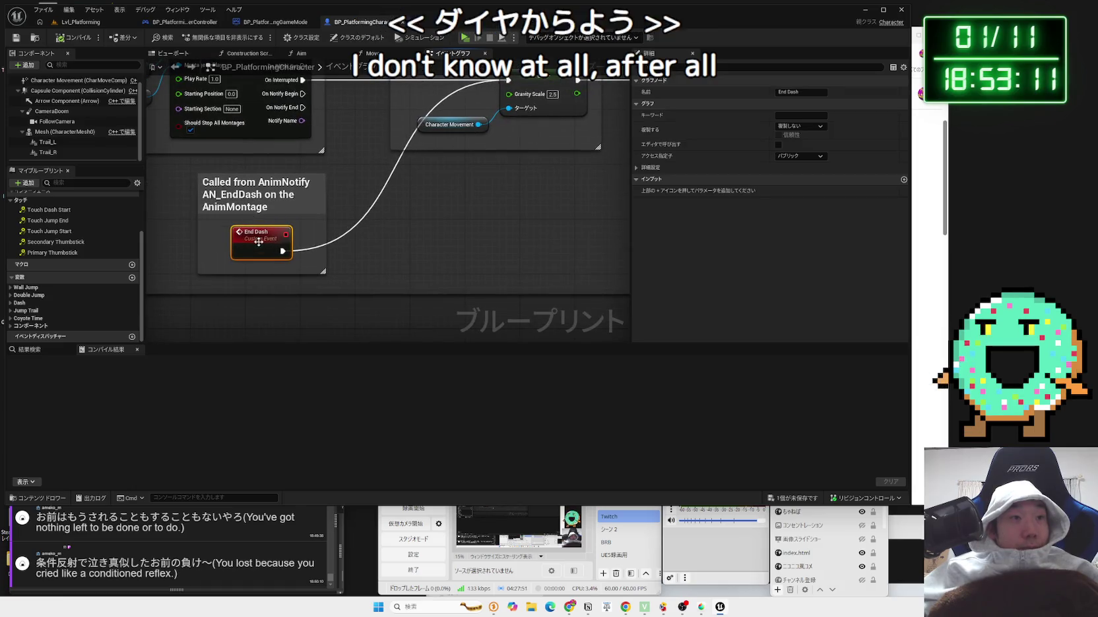
- Cycle through the level and player controller tabs, back to BP_PlatformingCharacter, zooming into the dash section
left_click(99, 28)
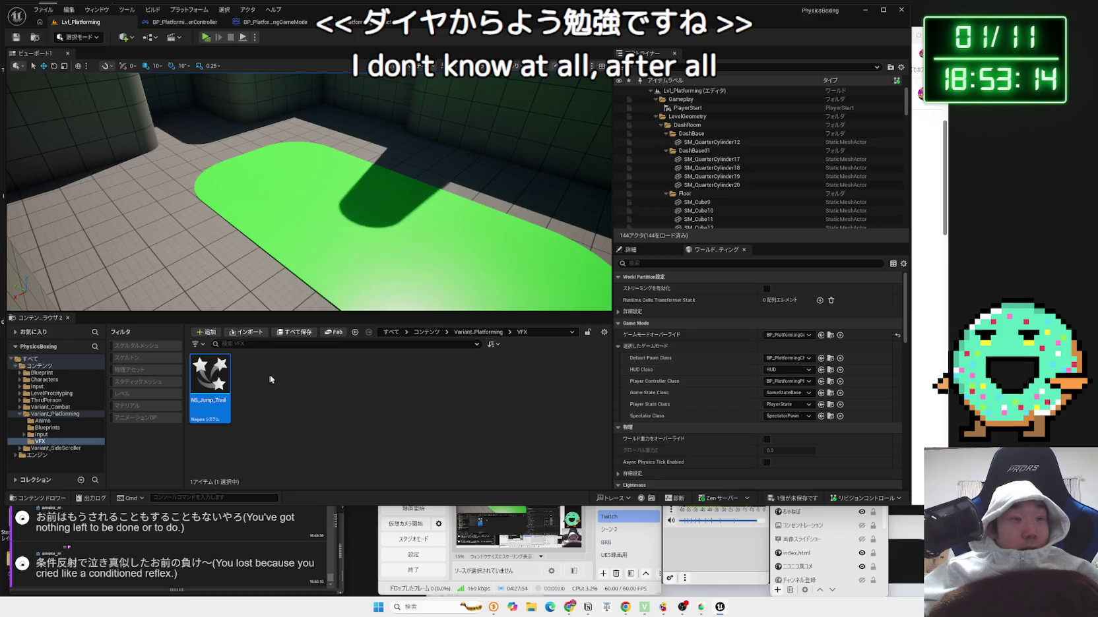
left_click(205, 25)
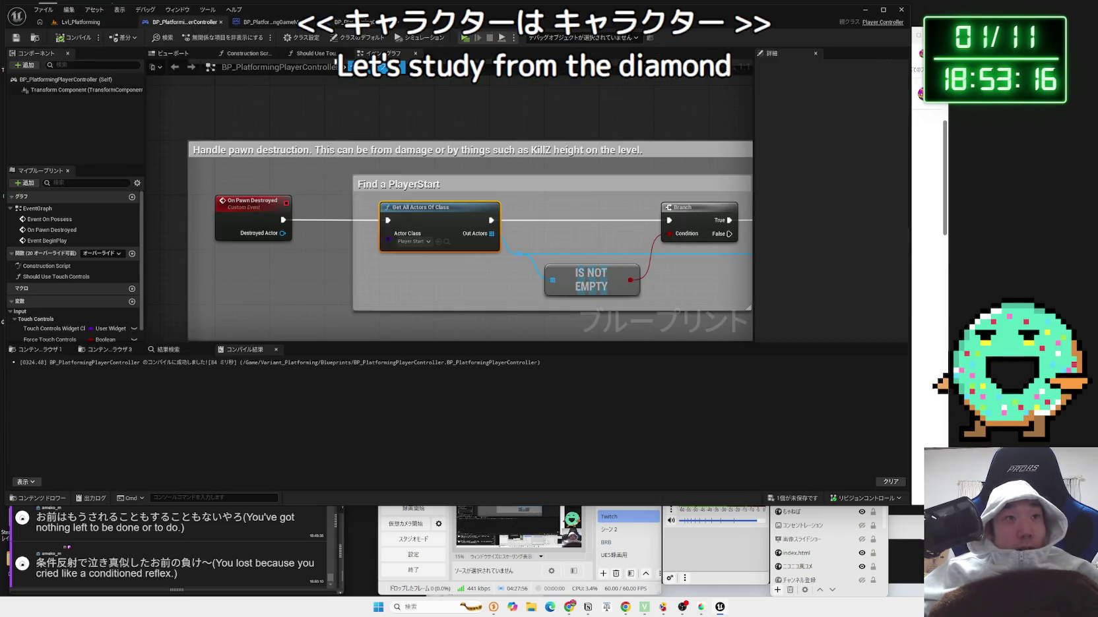
left_click(362, 28)
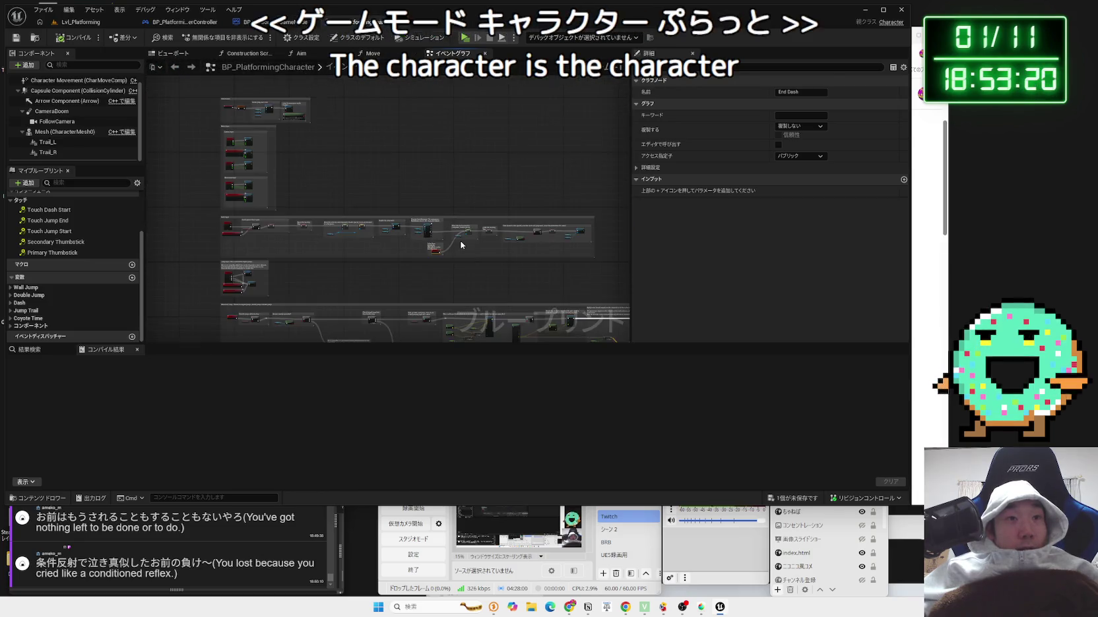
scroll(461, 241, "up", 5)
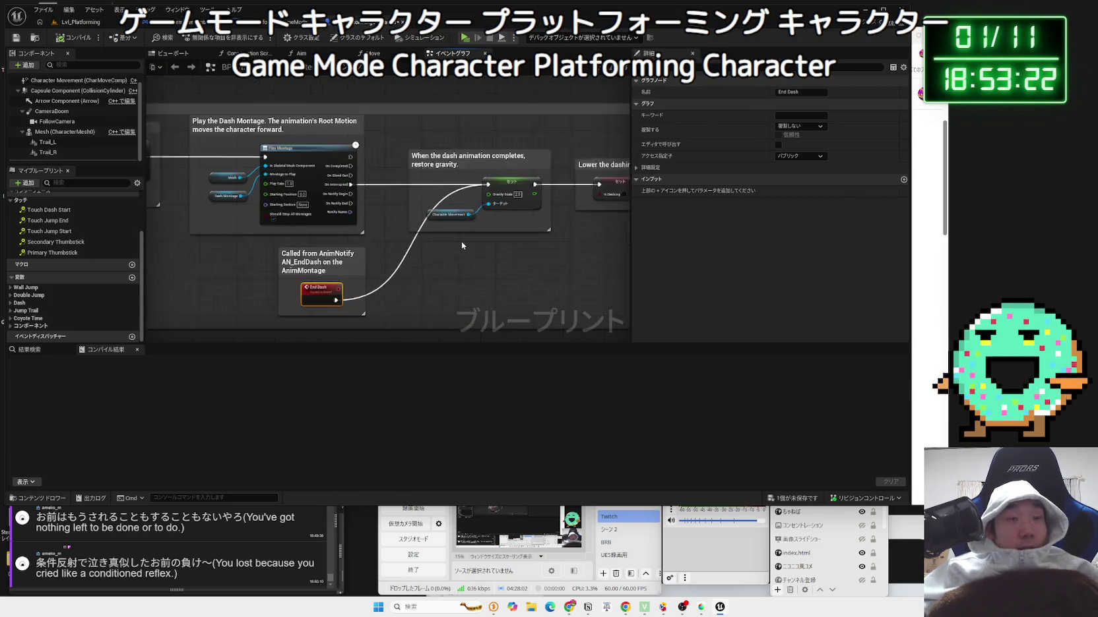
- In the Viewport, review the Character Movement and Capsule Component settings
left_click(174, 53)
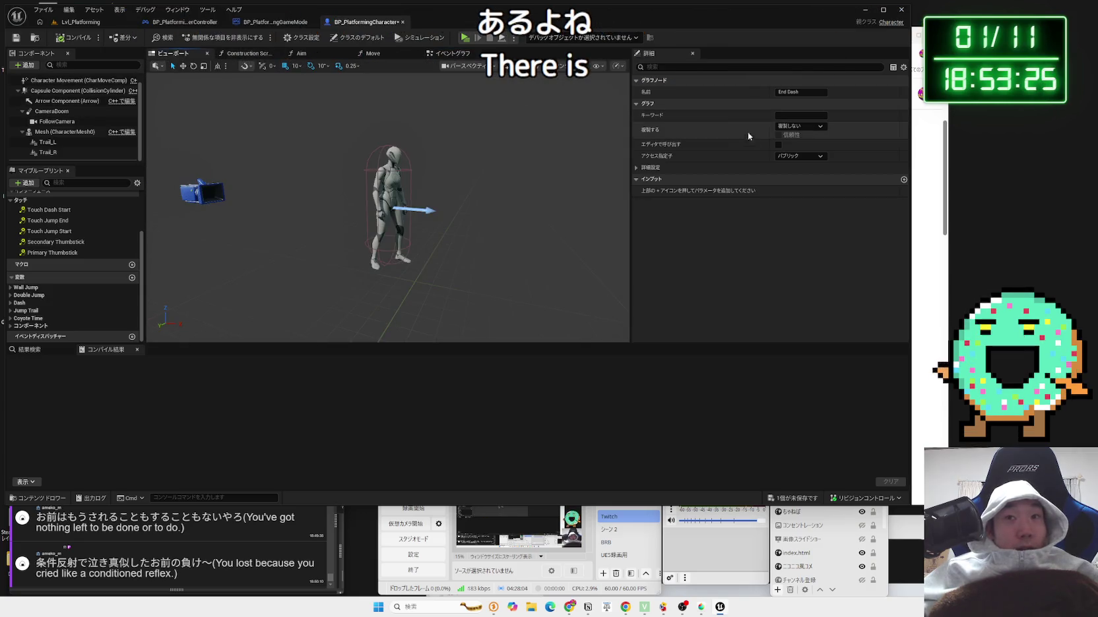
left_click(56, 82)
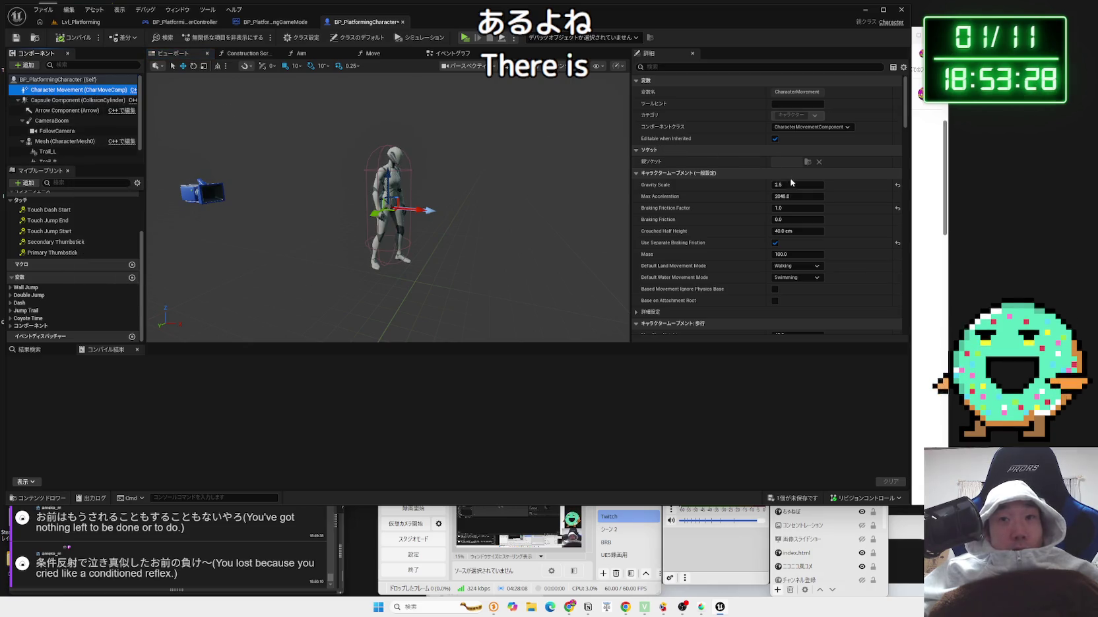
scroll(767, 218, "down", 5)
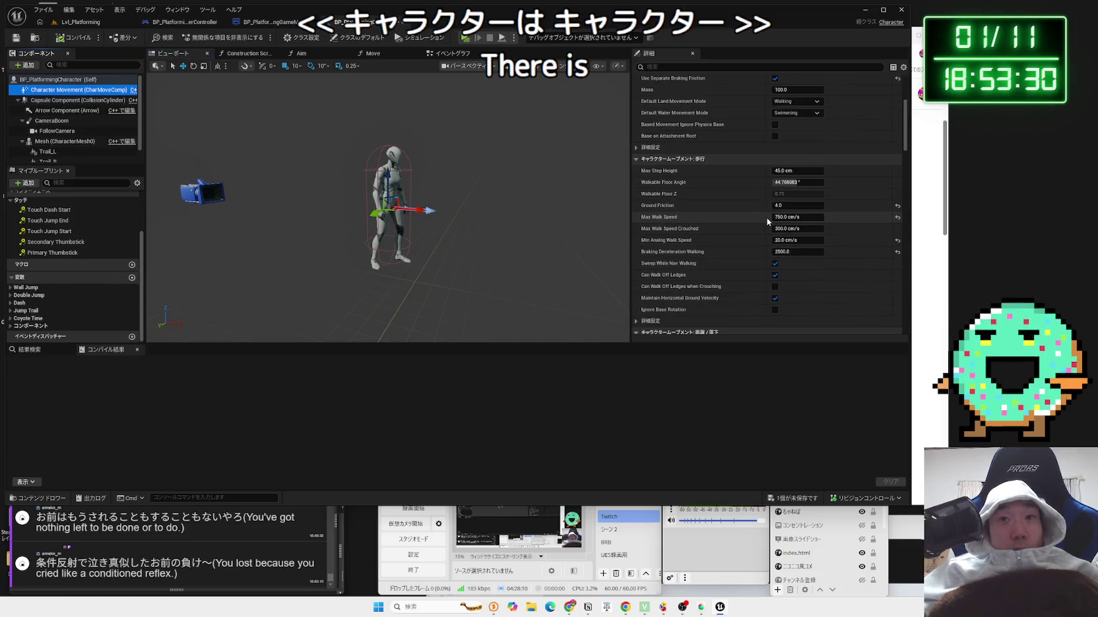
left_click(46, 101)
left_click(18, 101)
- Step through the class defaults, Capsule and Mesh settings, then locate the Mesh's animation blueprint
left_click(56, 79)
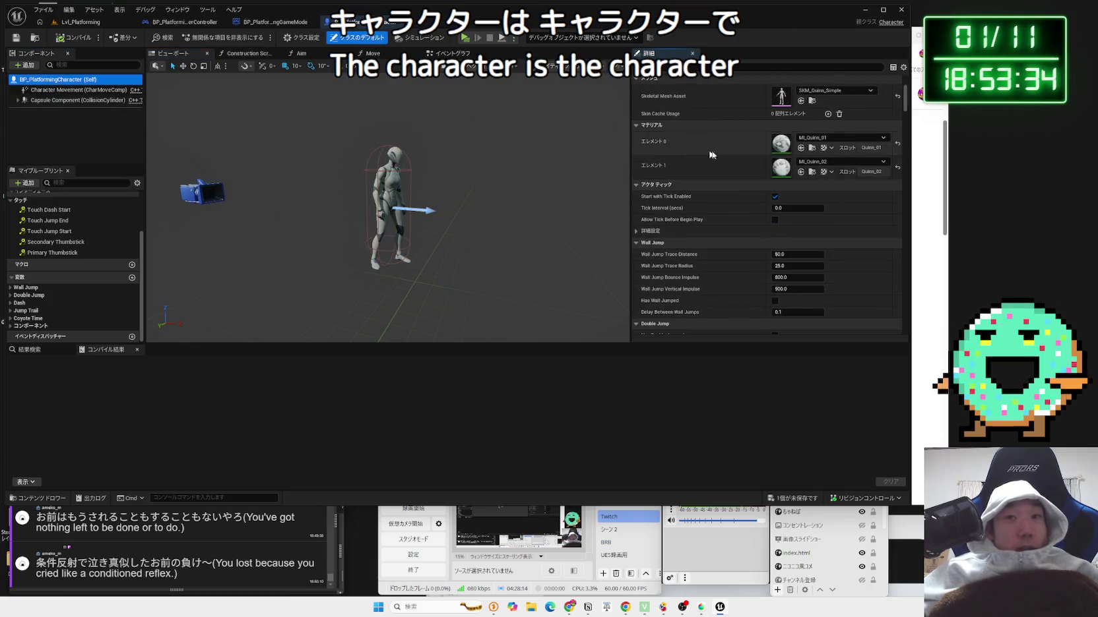
key("Down")
key("Down")
scroll(809, 149, "down", 2)
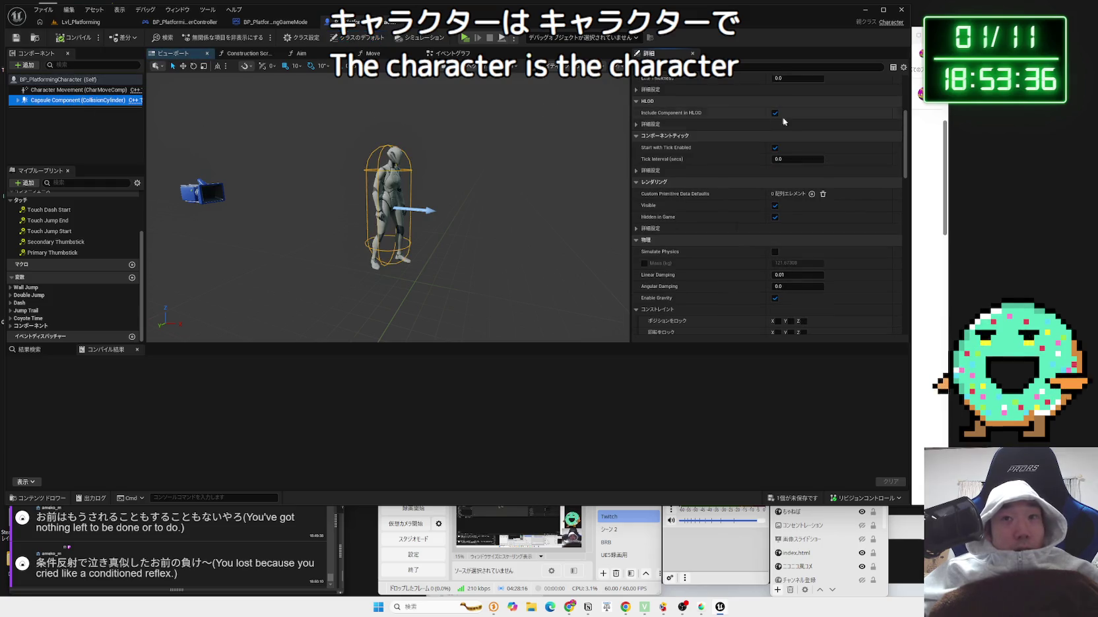
scroll(756, 146, "up", 3)
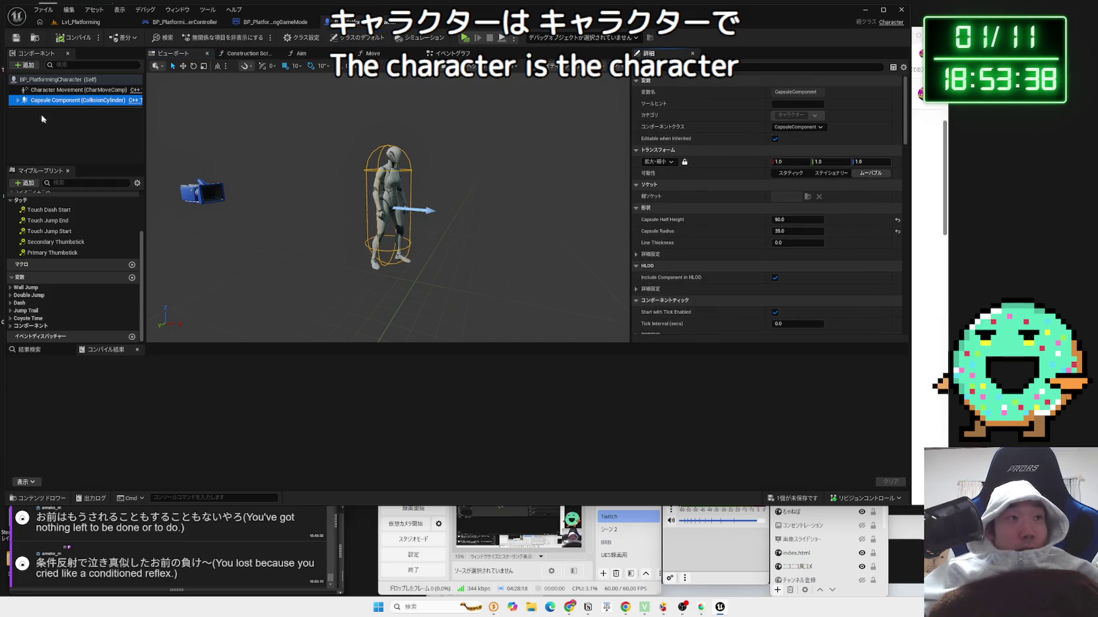
key("Down")
key("Down")
key("Down")
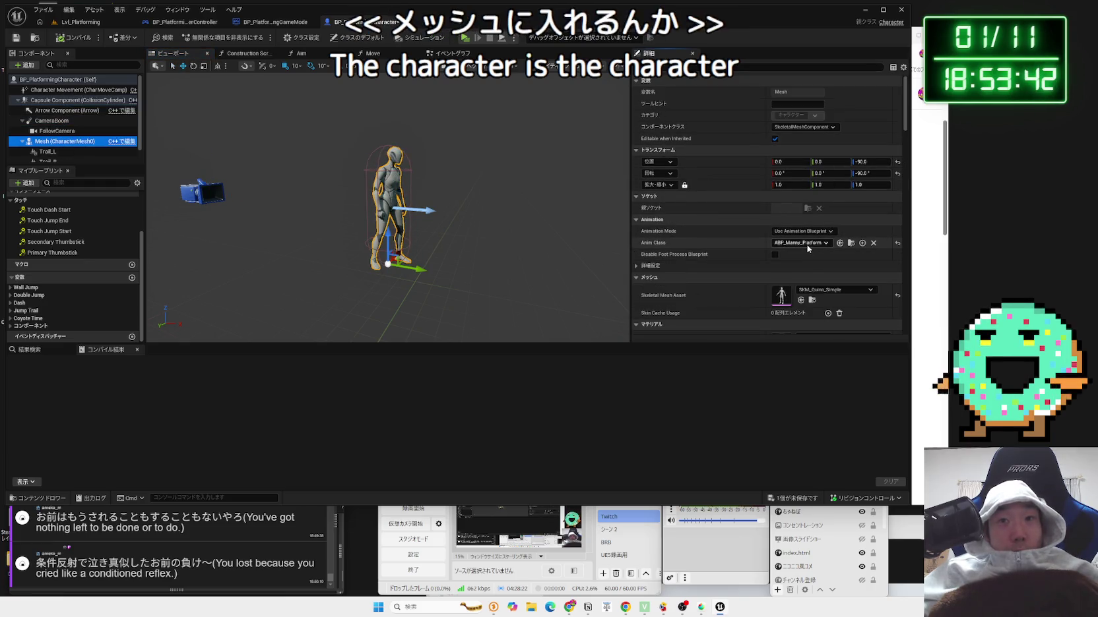
left_click(851, 242)
- Open ABP_Manny_Platforming and pan its EventGraph across the jump, Should Move and Is Falling checks
double_click(207, 377)
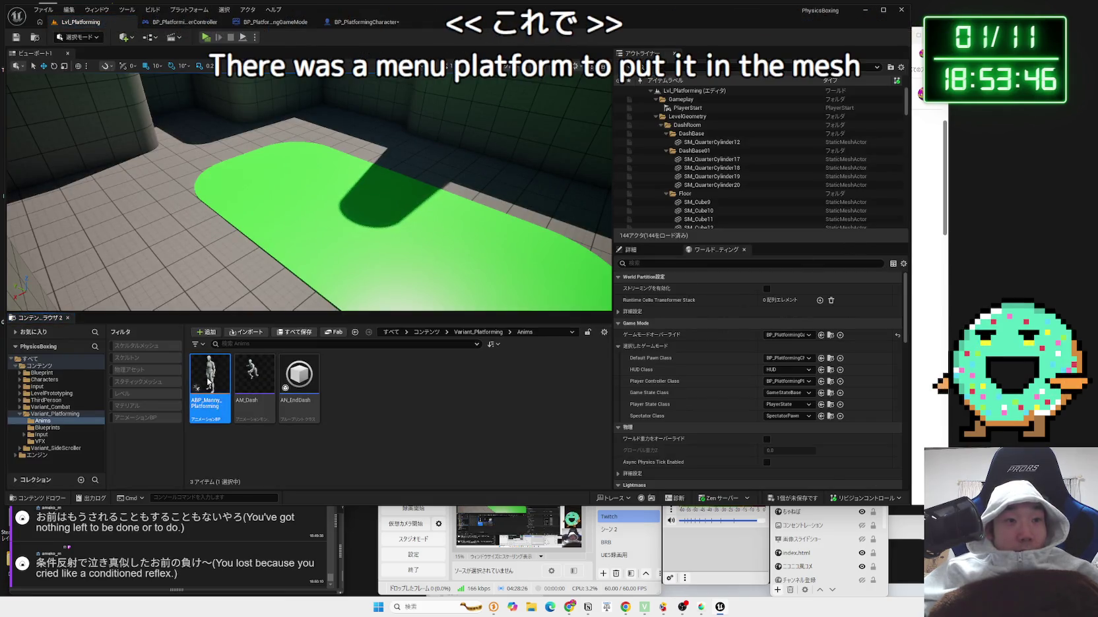
left_click_drag(486, 307, 375, 243)
scroll(512, 238, "up", 6)
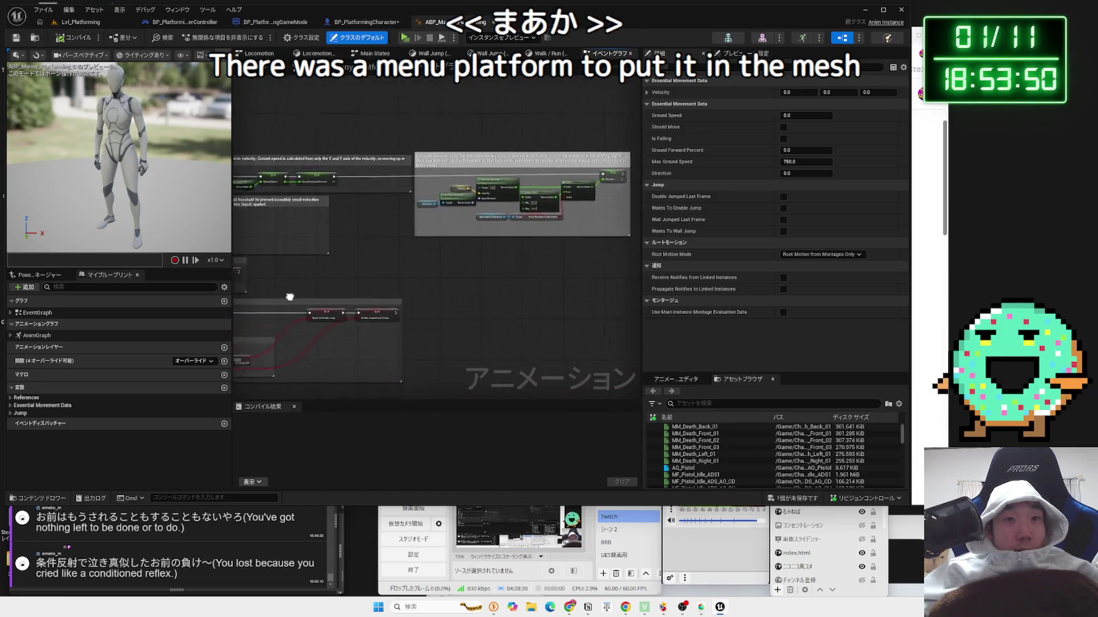
left_click_drag(415, 290, 506, 382)
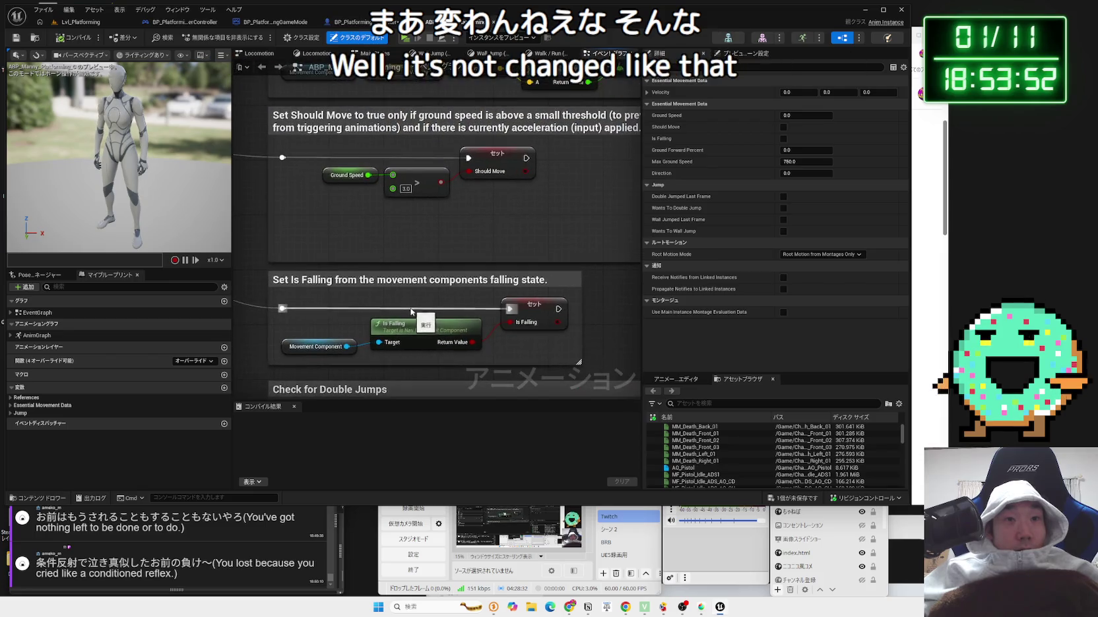
scroll(391, 289, "down", 3)
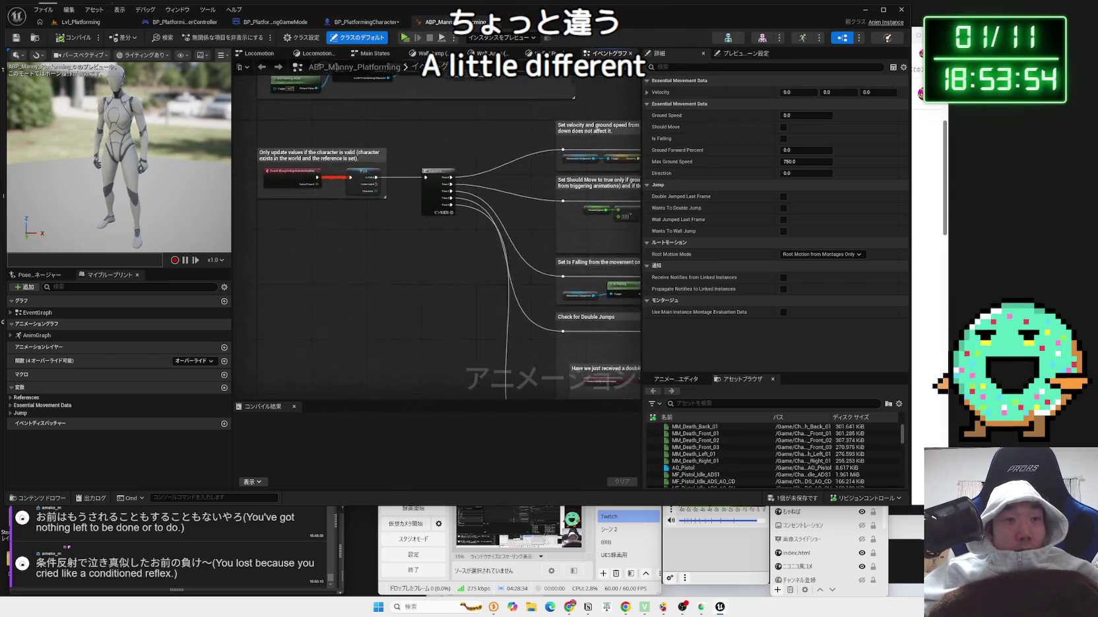
scroll(441, 273, "up", 3)
left_click_drag(442, 273, 565, 396)
scroll(440, 320, "down", 3)
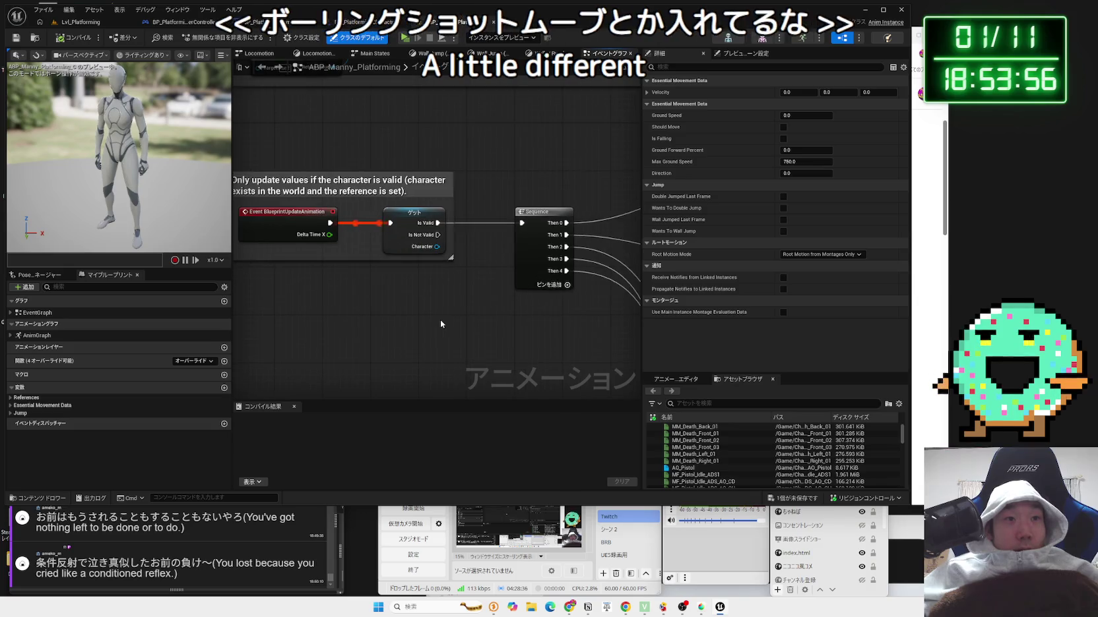
- Examine the Check for Wall Jumps NOT/AND logic and the double jump input check
left_click_drag(444, 310, 369, 251)
scroll(454, 271, "up", 4)
left_click_drag(501, 248, 276, 234)
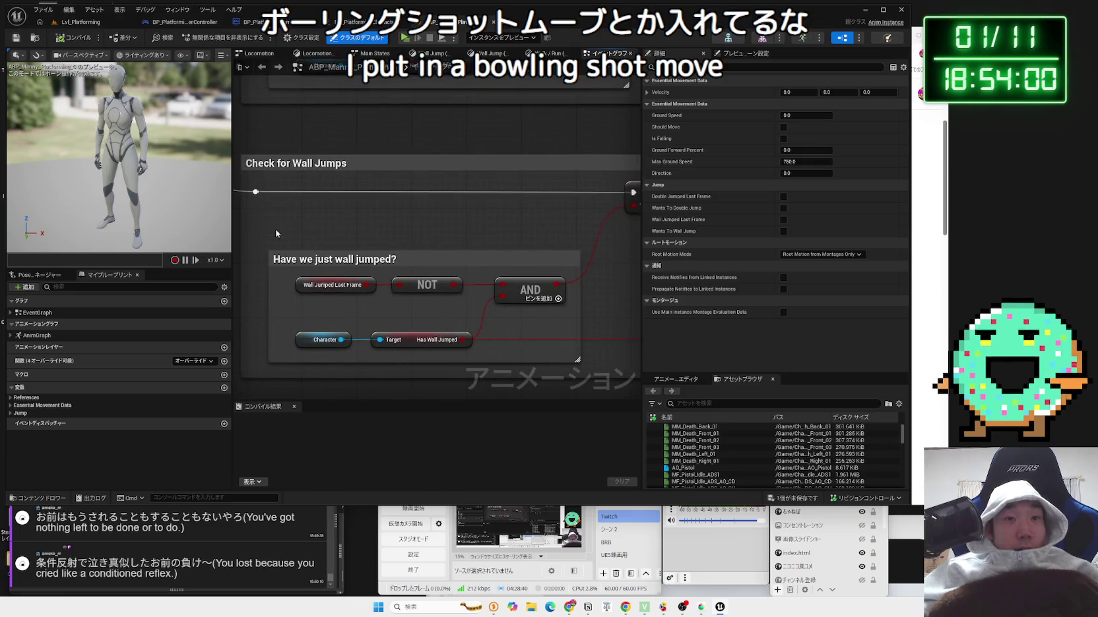
scroll(341, 231, "down", 2)
mouse_move(408, 224)
left_mouse_down()
mouse_move(307, 249)
mouse_move(398, 255)
left_mouse_up()
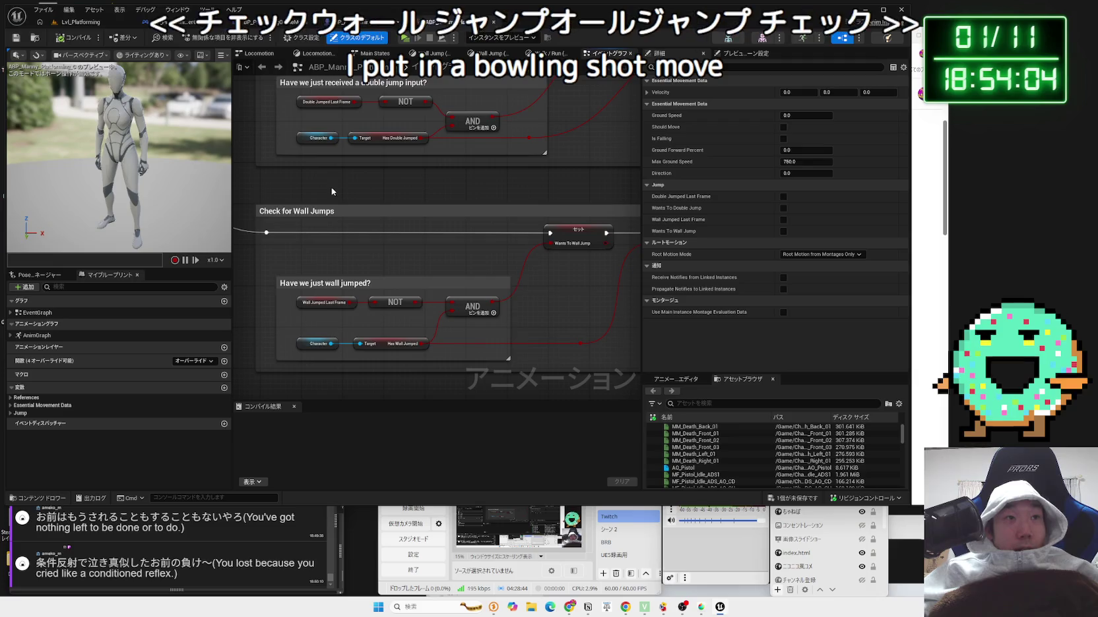
- Close the duplicate Locomotion tab and follow the Sequence node's wires to Check for Wall Jumps
left_click(341, 55)
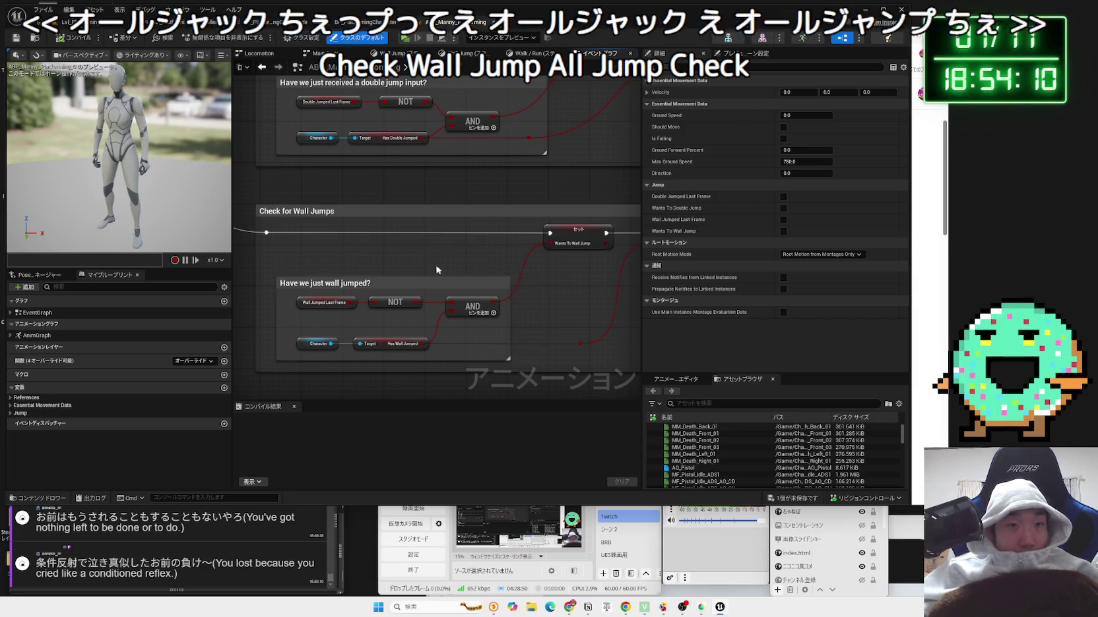
scroll(436, 264, "up", 2)
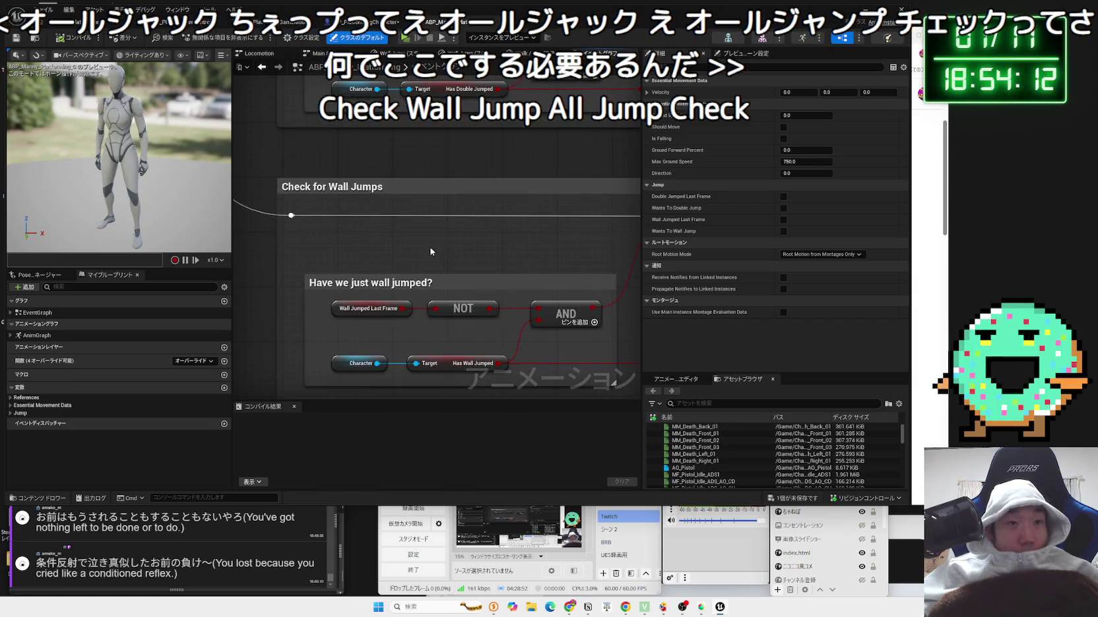
scroll(426, 244, "down", 2)
left_click_drag(264, 224, 338, 278)
mouse_move(545, 297)
left_mouse_down()
mouse_move(554, 295)
mouse_move(514, 327)
mouse_move(502, 171)
left_mouse_up()
mouse_move(449, 297)
left_mouse_down()
mouse_move(303, 149)
mouse_move(343, 144)
left_mouse_up()
left_click_drag(343, 369, 326, 151)
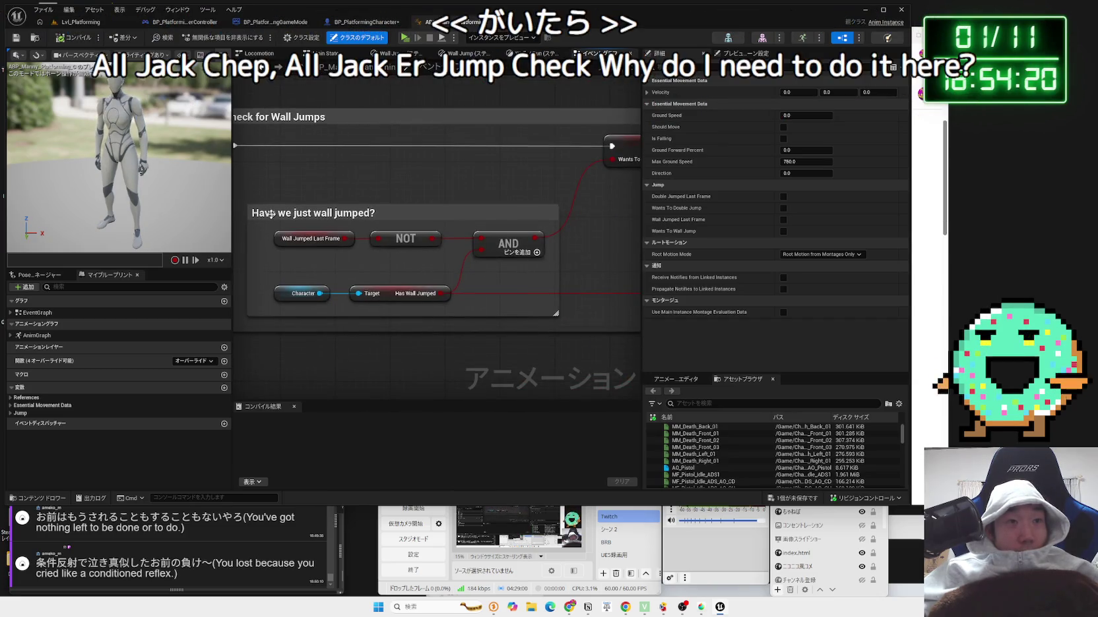
- Trace the Wants To Wall Jump and Wall Jumped Last Frame setters, then open the Wall Jump state
mouse_move(380, 242)
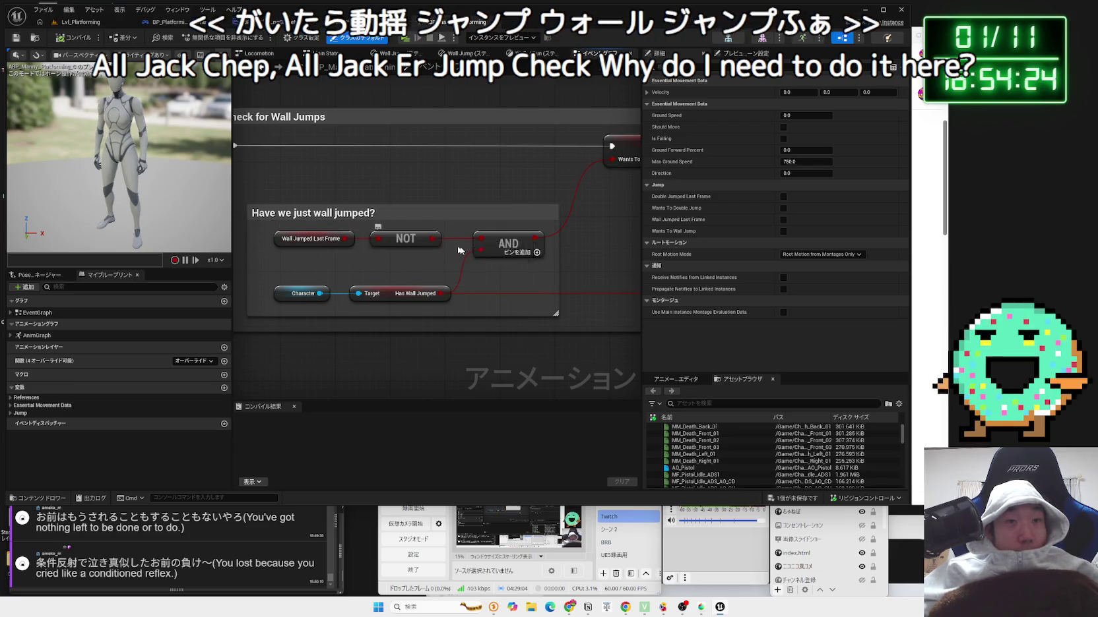
left_click_drag(517, 278, 210, 316)
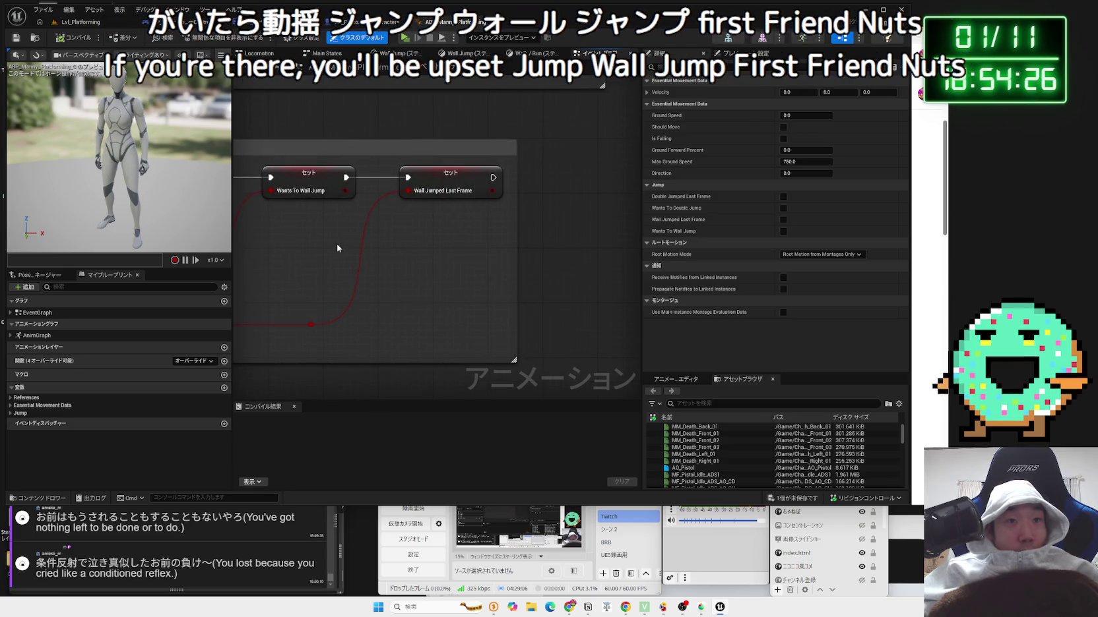
left_click_drag(333, 247, 496, 283)
left_click_drag(334, 172, 580, 196)
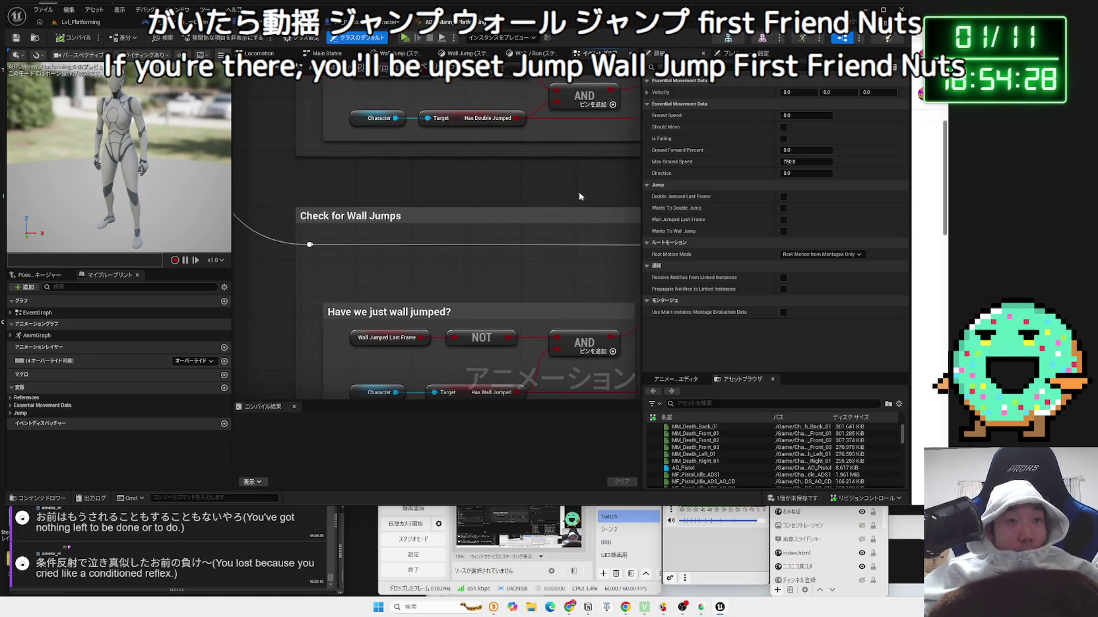
left_click(399, 53)
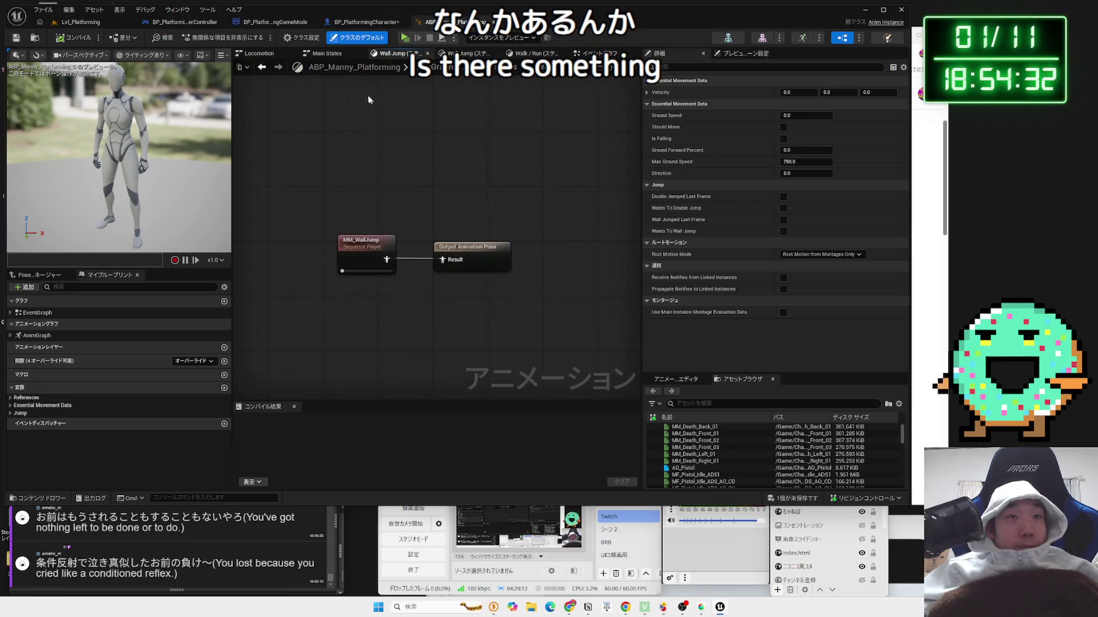
- Close the extra Wall Jump tab, go to the AnimGraph, and open the Control Rig node's asset
left_click(428, 53)
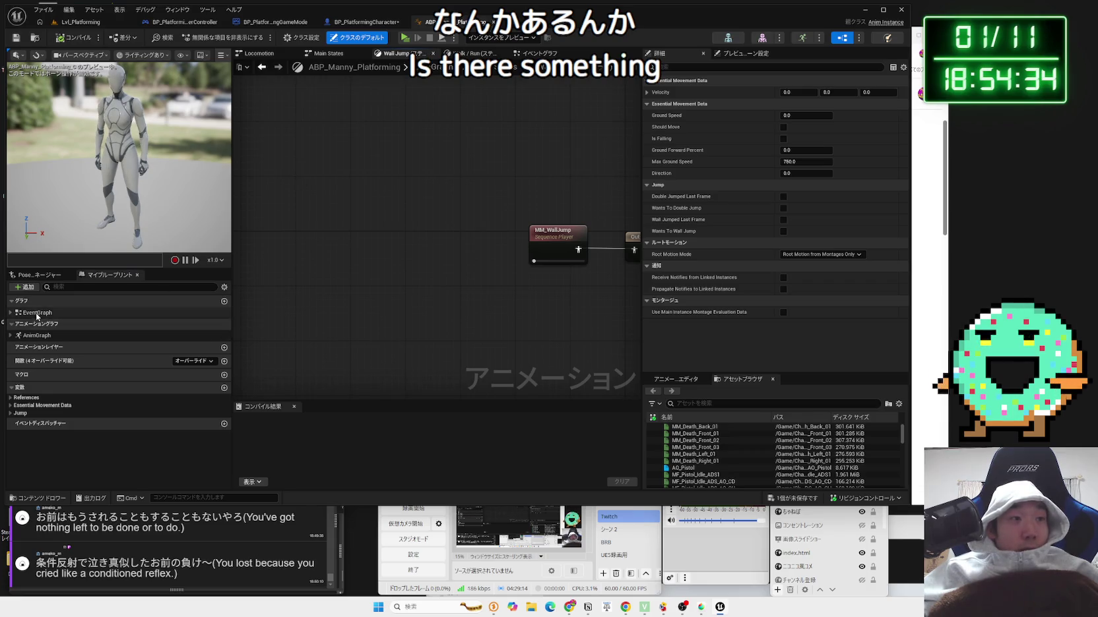
double_click(36, 313)
double_click(54, 334)
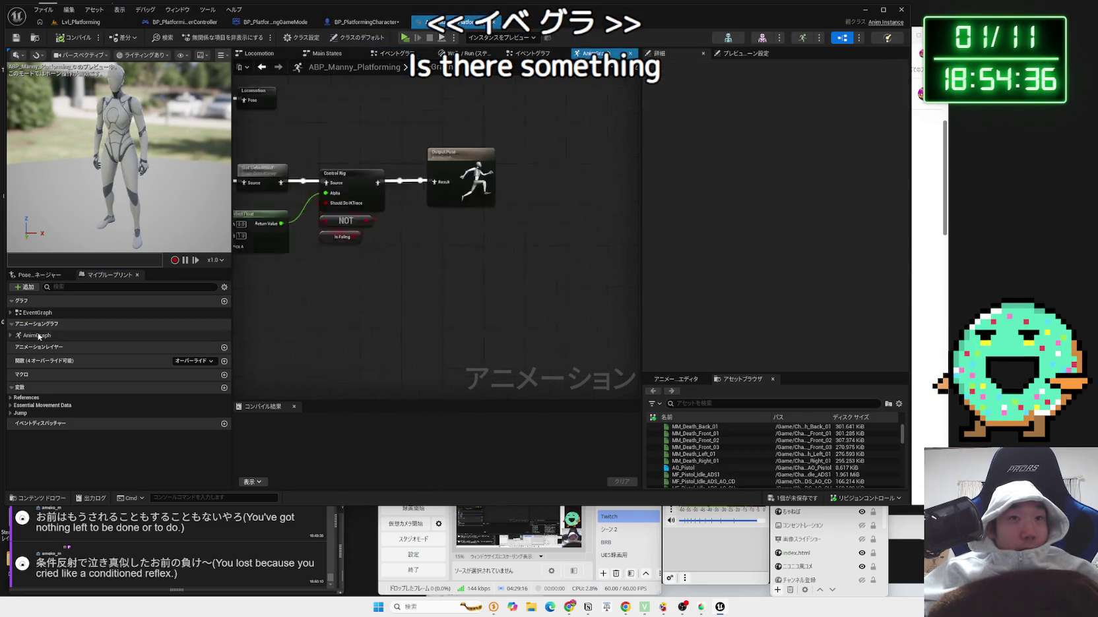
scroll(396, 263, "up", 2)
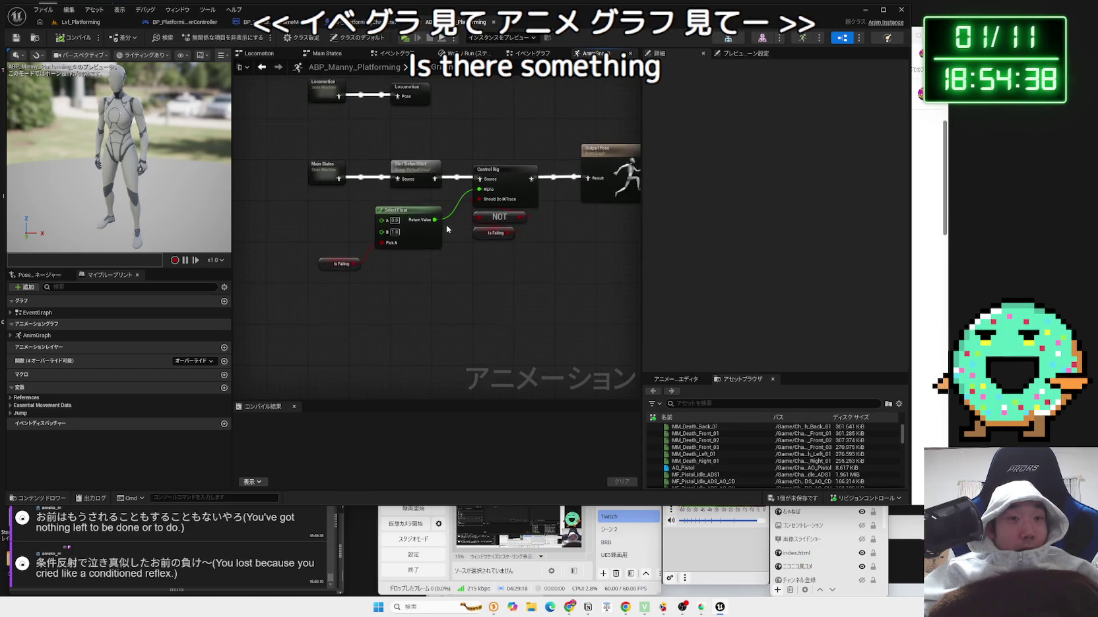
left_click_drag(294, 277, 313, 250)
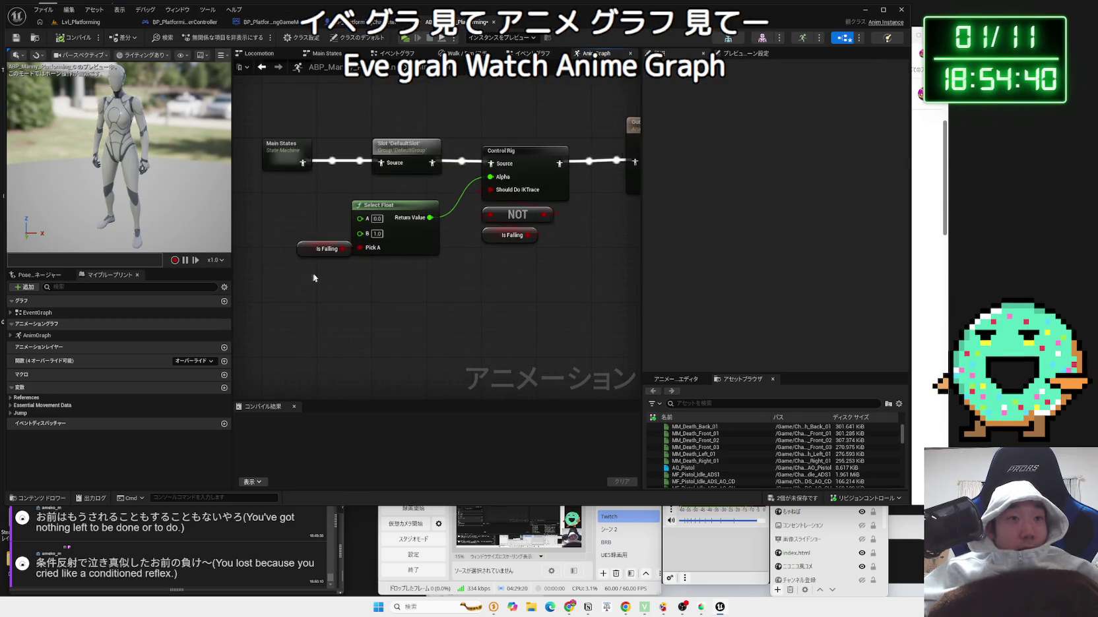
left_click(475, 151)
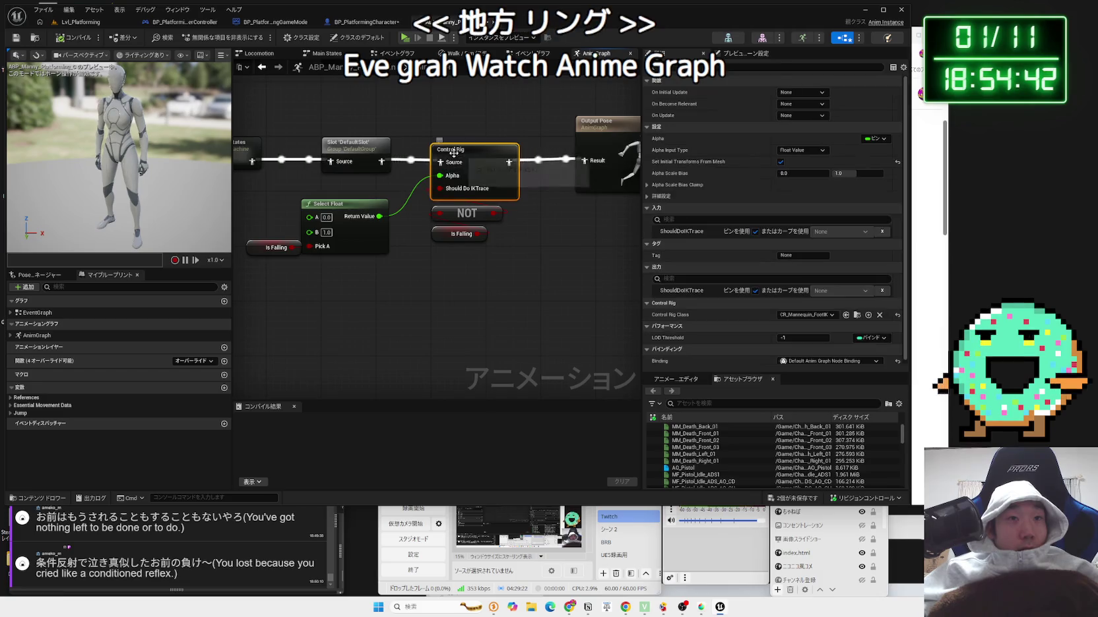
double_click(475, 148)
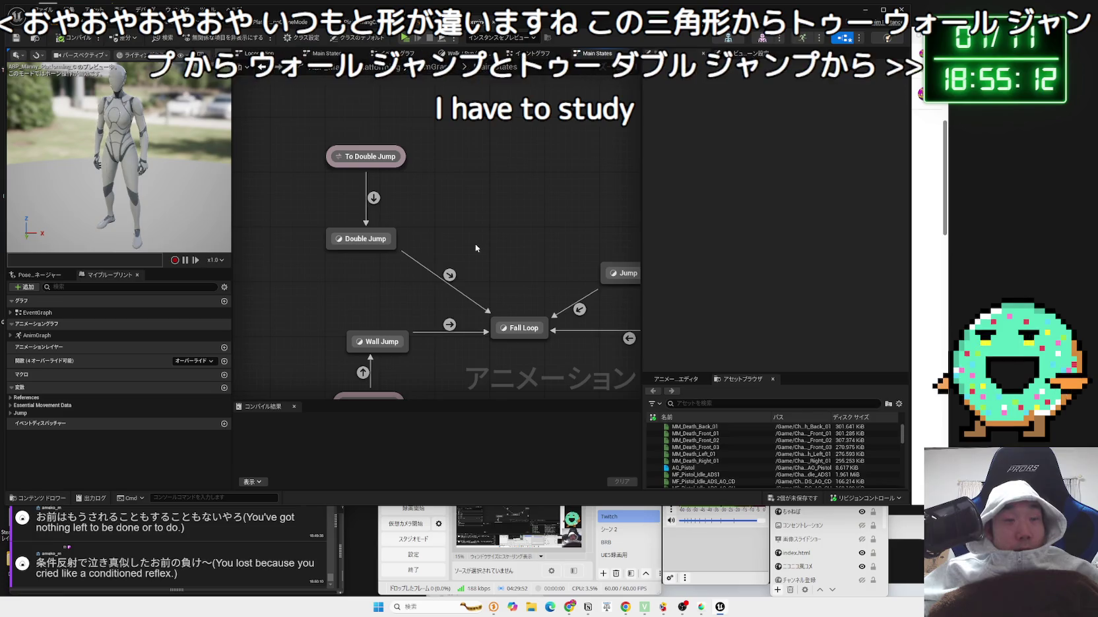
- Inspect the To Double Jump state and the Jump, Fall Loop and Land states
left_click(328, 132)
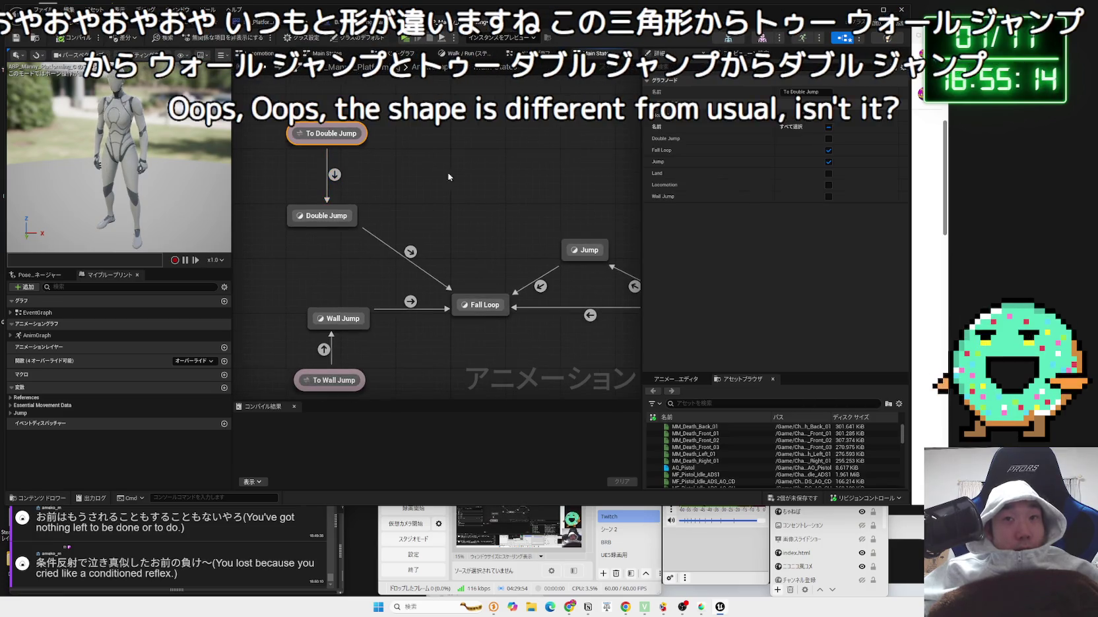
left_click_drag(520, 346, 404, 193)
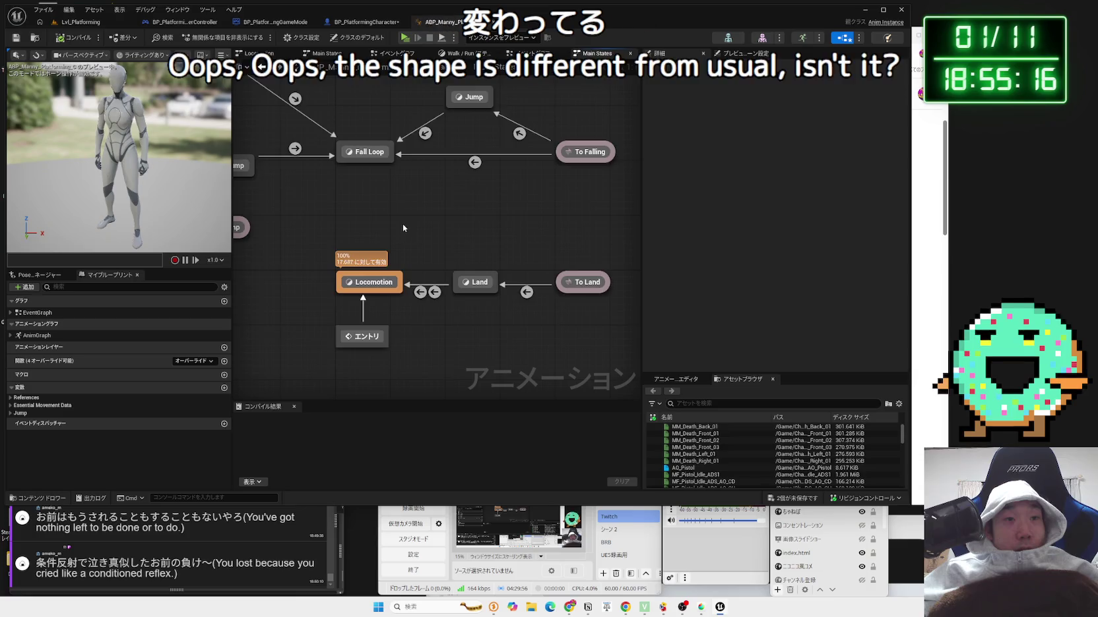
key("alt+Left")
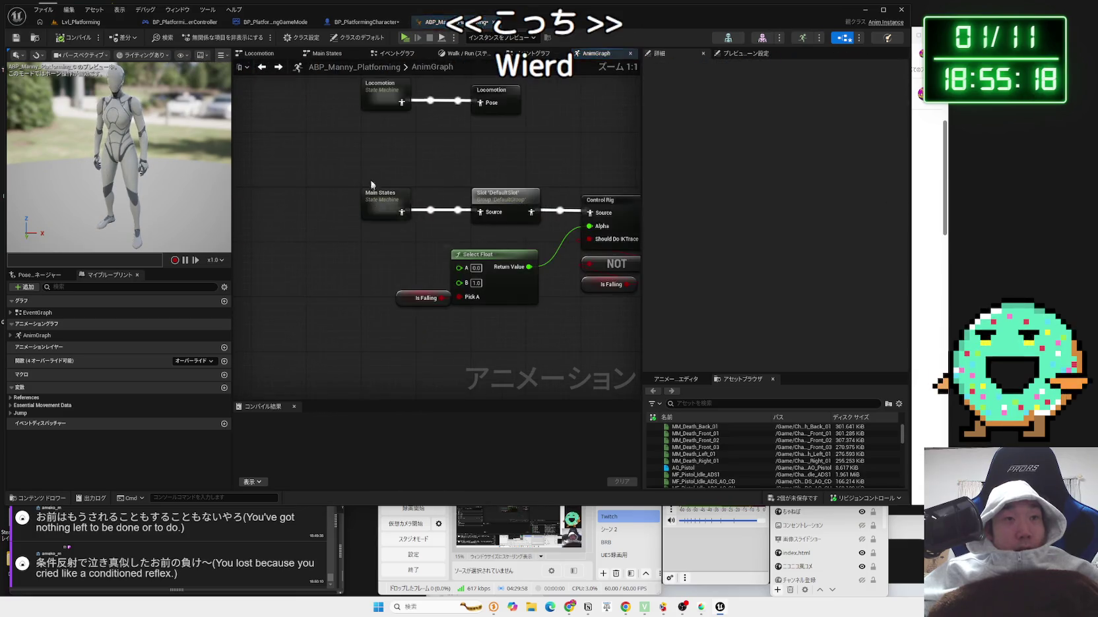
- Open the Locomotion state machine's Idle to Walk/Run rule and the Walk/Run state graph
double_click(384, 99)
double_click(452, 218)
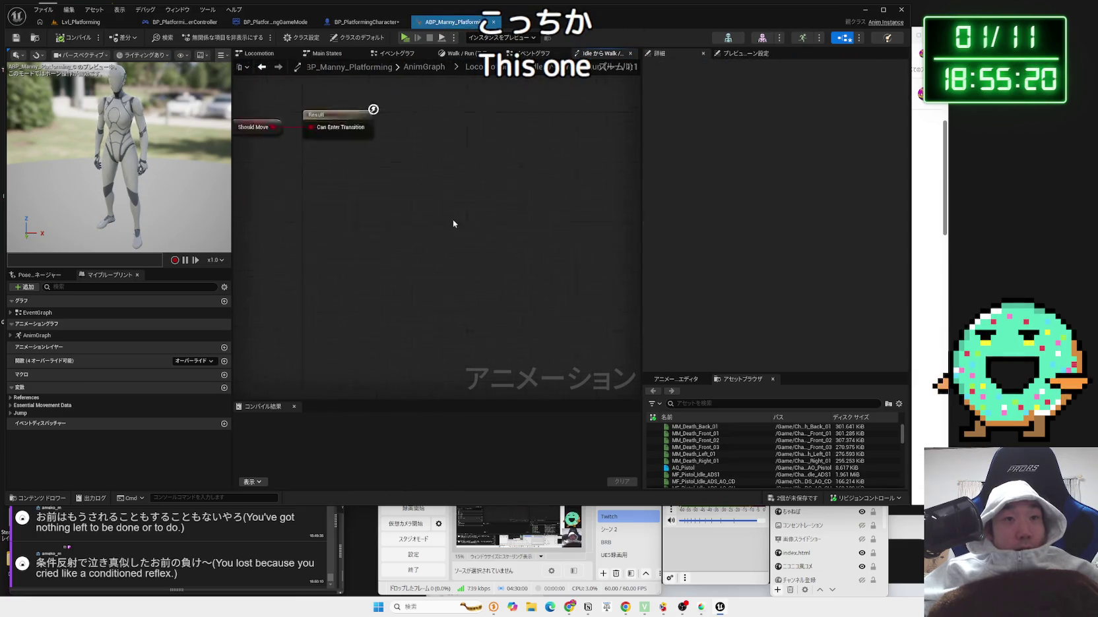
key("alt+Left")
double_click(514, 234)
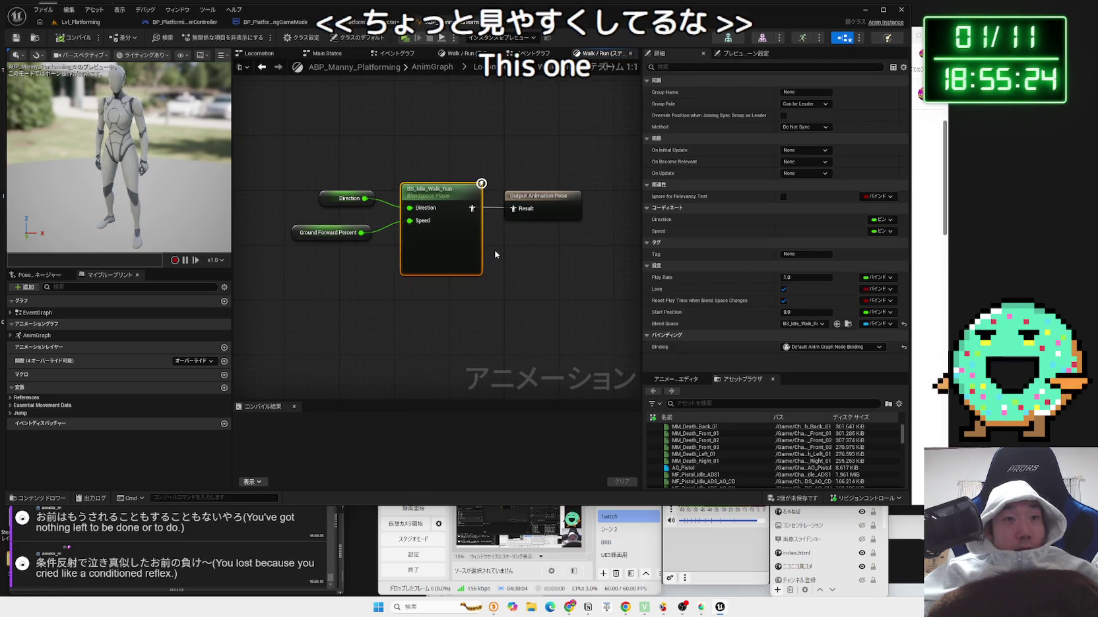
- Inspect the Ground Forward Percent blend space input, then navigate back to the AnimGraph
left_click(475, 306)
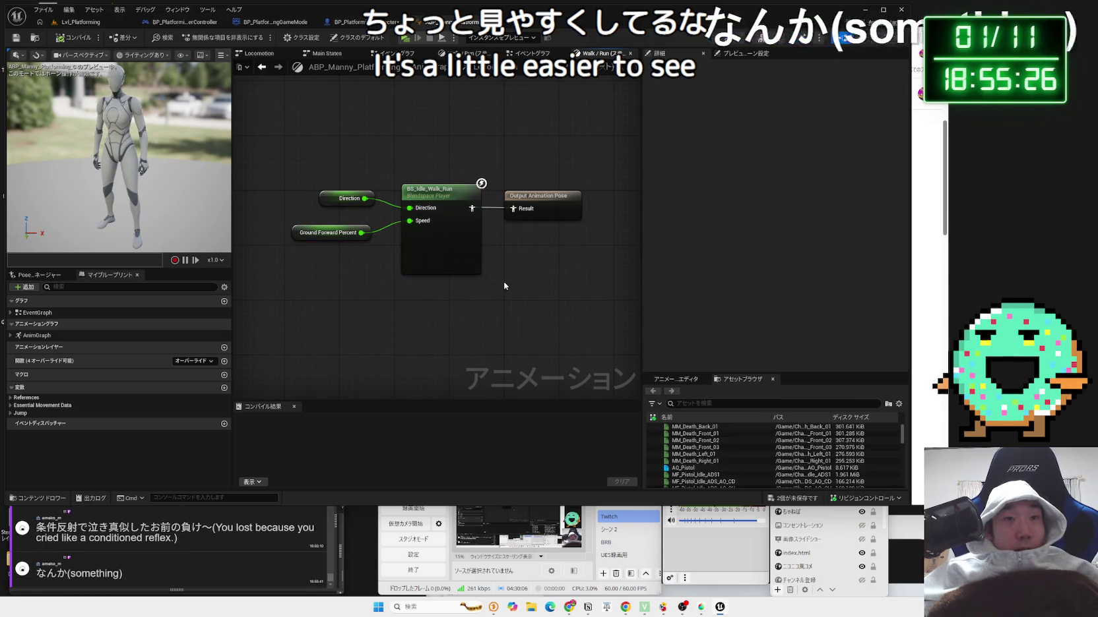
left_click(336, 234)
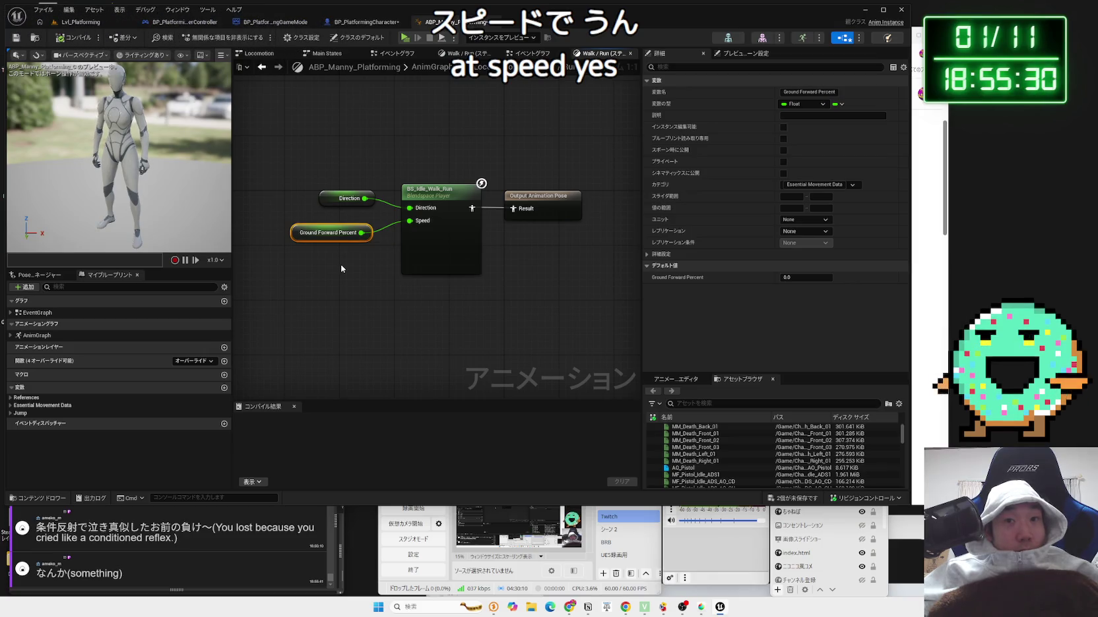
left_click(340, 267)
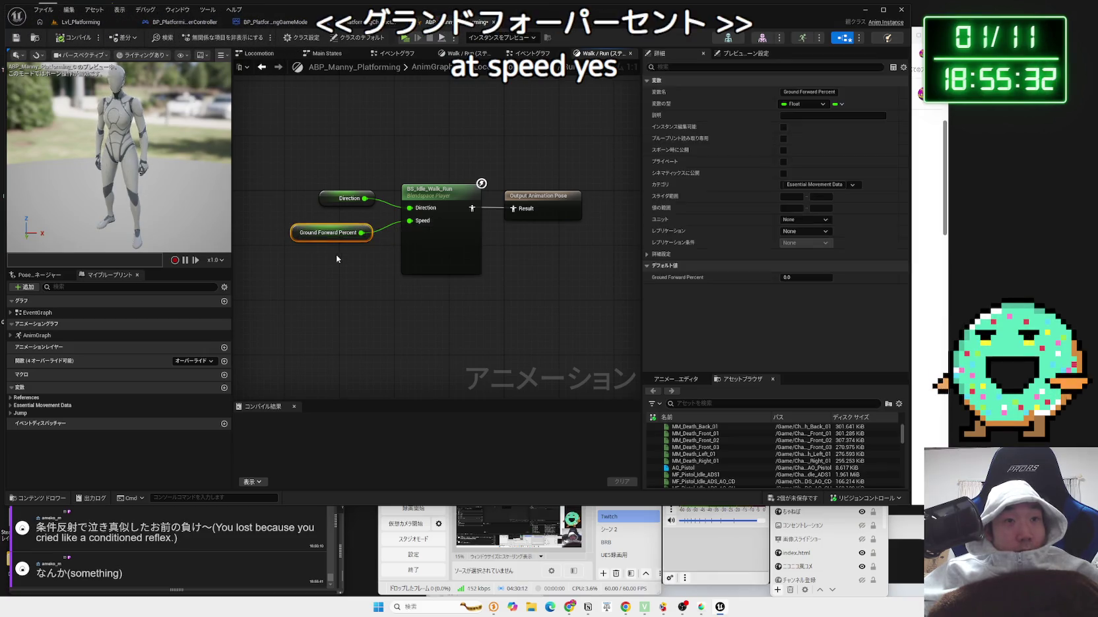
left_click(337, 232)
left_click(347, 254)
key("alt+Left")
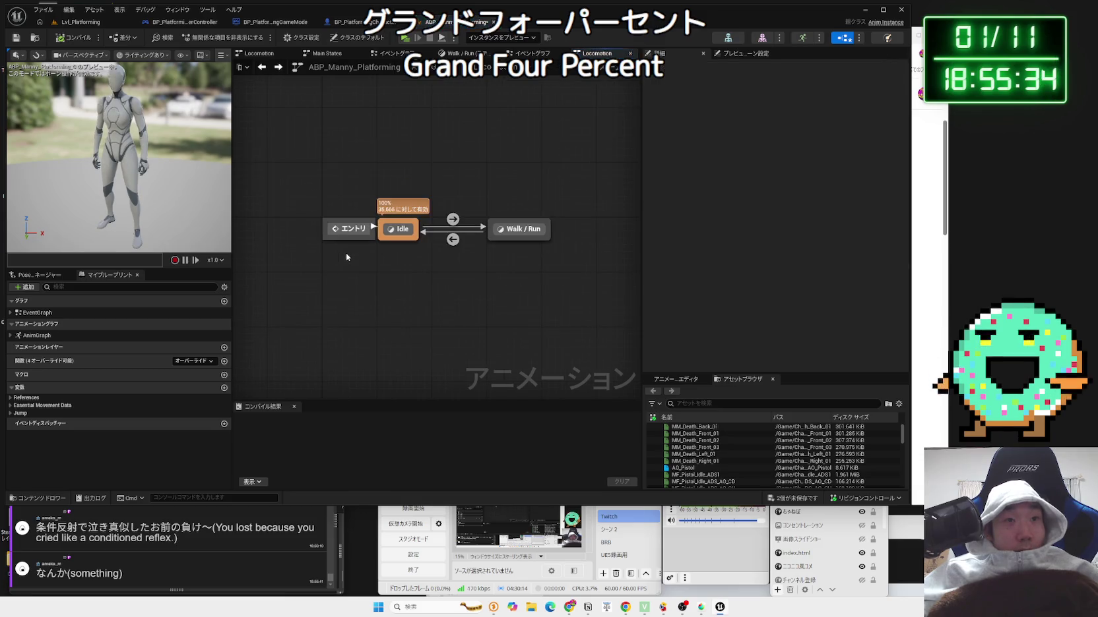
key("alt+Left")
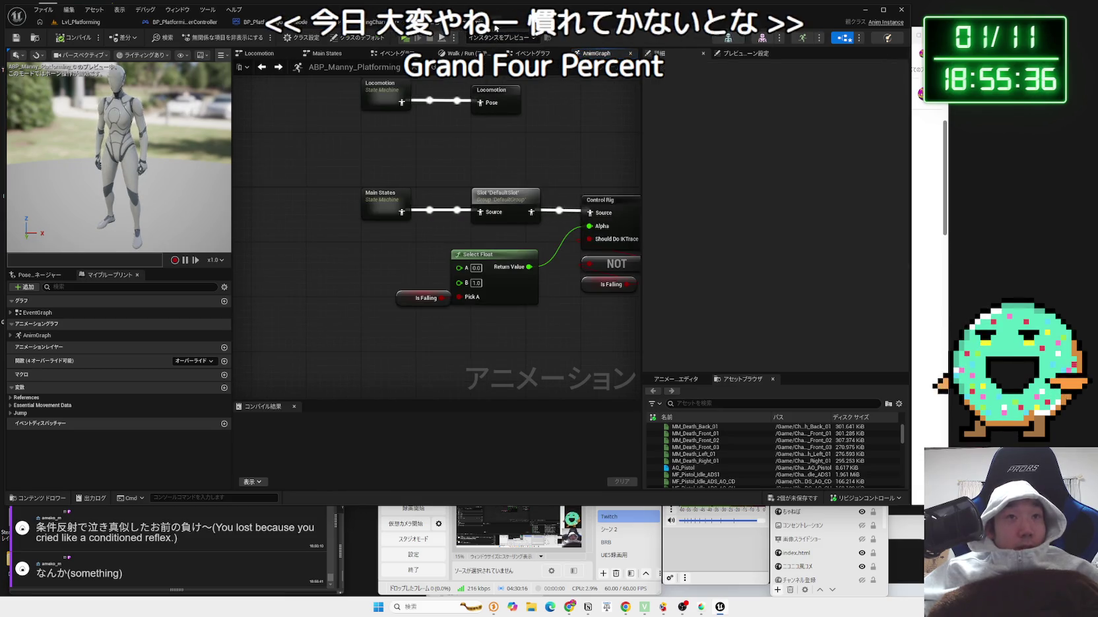
- Save all unsaved assets, then switch across the tabs to BP_PlatformingCharacter
left_click(795, 498)
left_click(593, 401)
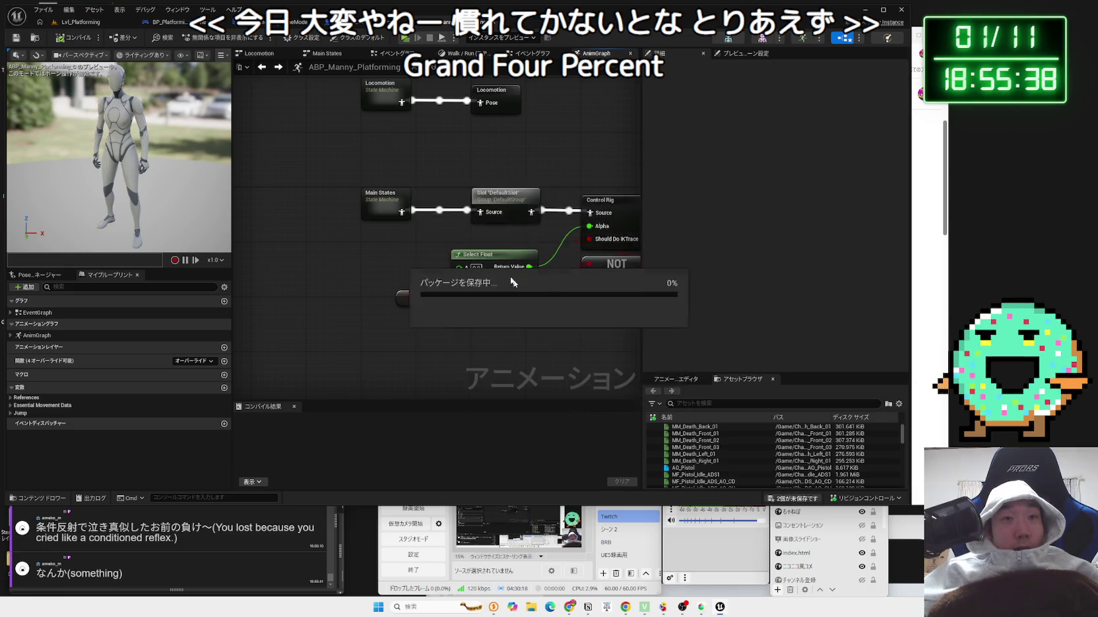
left_click(178, 22)
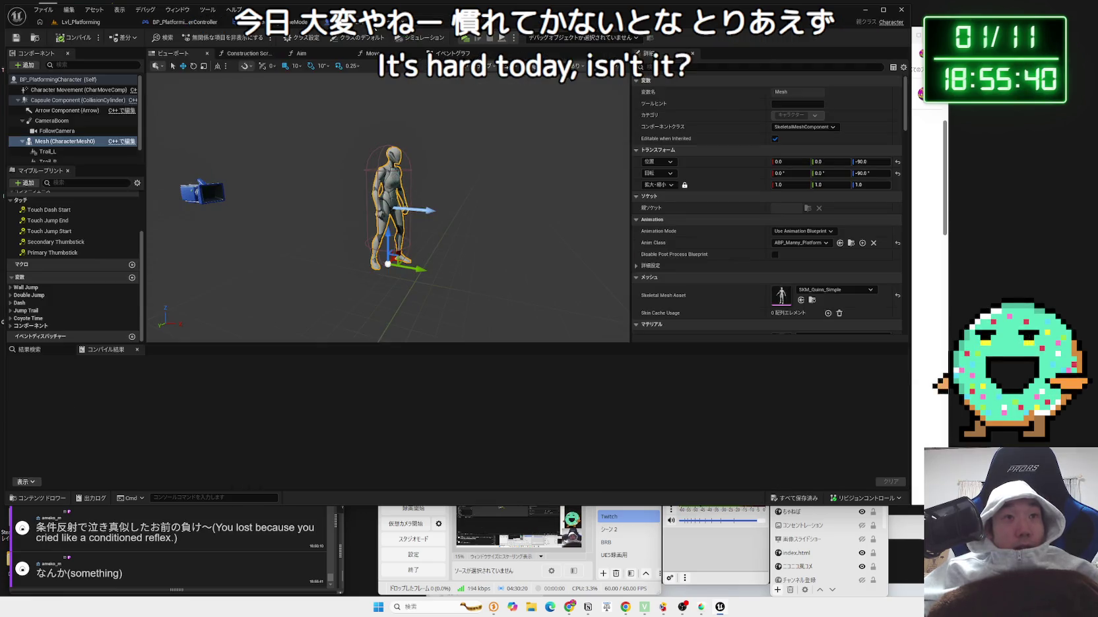
left_click(79, 22)
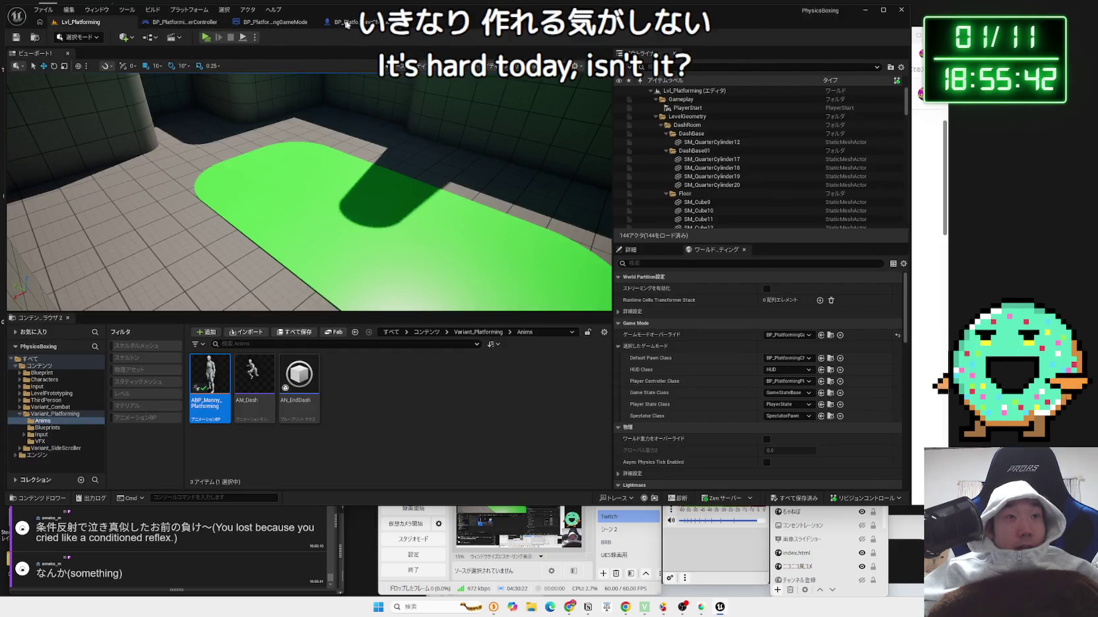
left_click(356, 22)
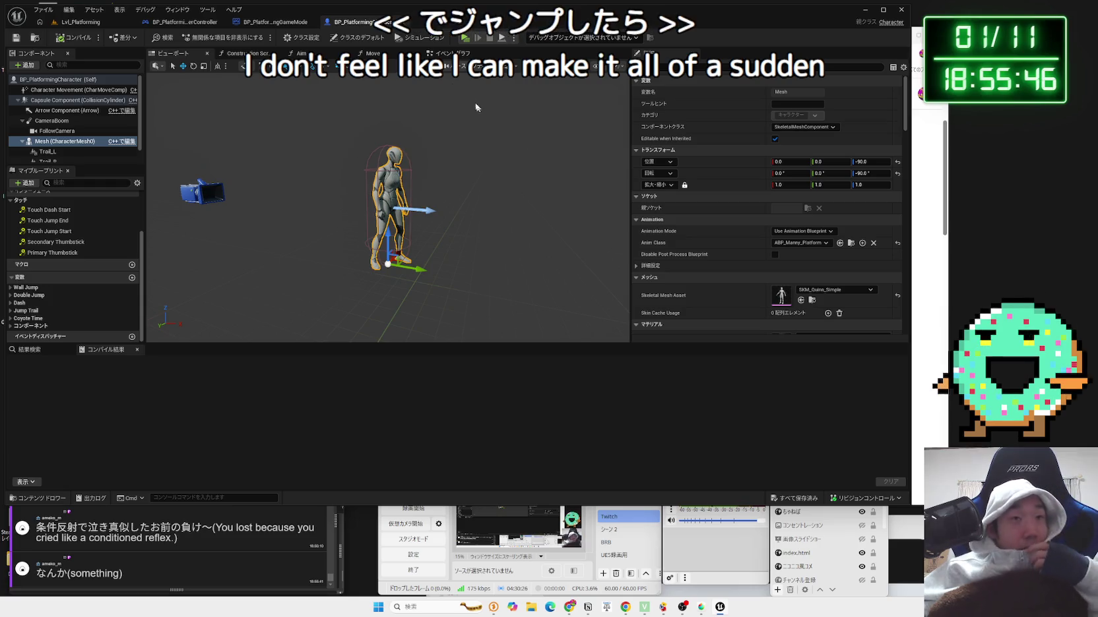
- Review the End Dash event and its gravity-restoring Character Movement and Set nodes
left_click(448, 52)
scroll(407, 256, "down", 2)
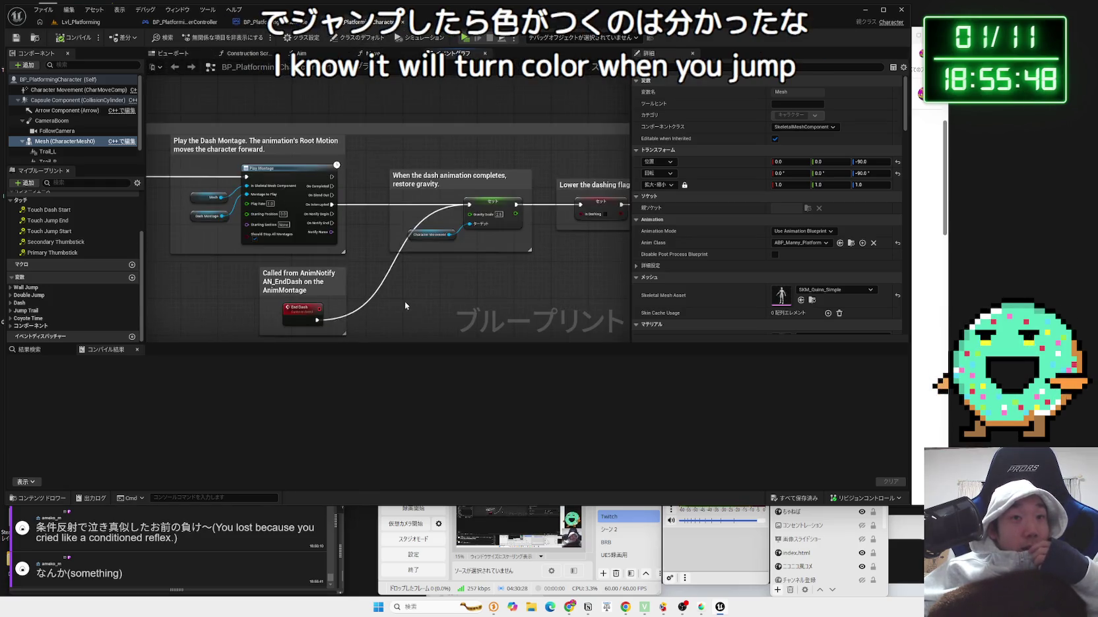
scroll(417, 250, "up", 2)
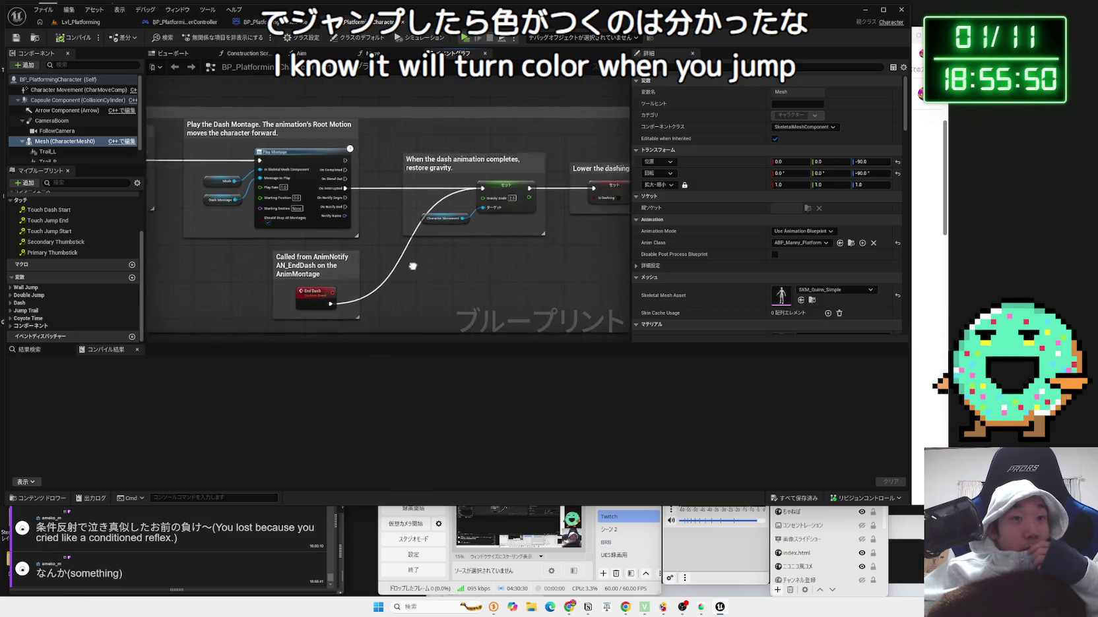
left_click(246, 308)
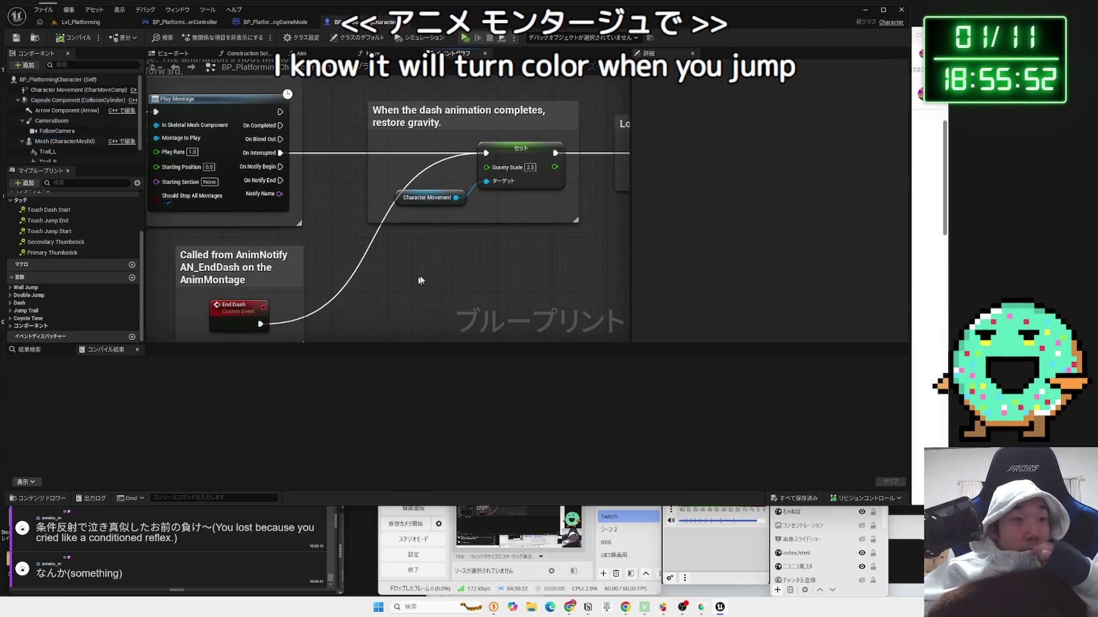
left_click_drag(490, 245, 350, 294)
left_click_drag(297, 186, 382, 256)
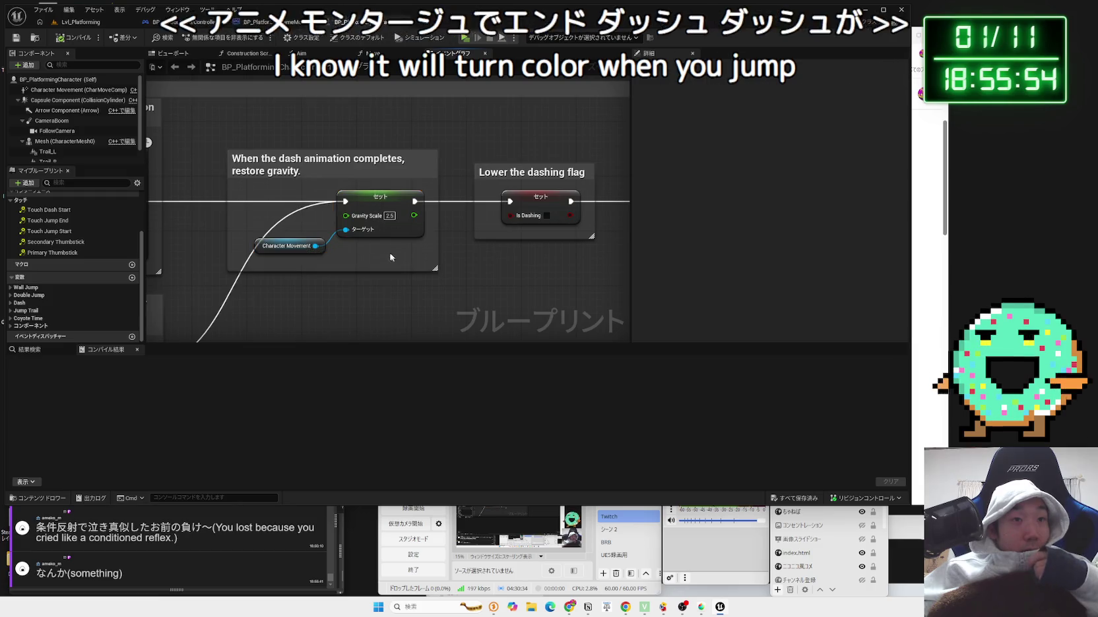
- Inspect the ground-dash check comment with its Branch and Is Moving on Ground nodes
left_click_drag(525, 204, 334, 186)
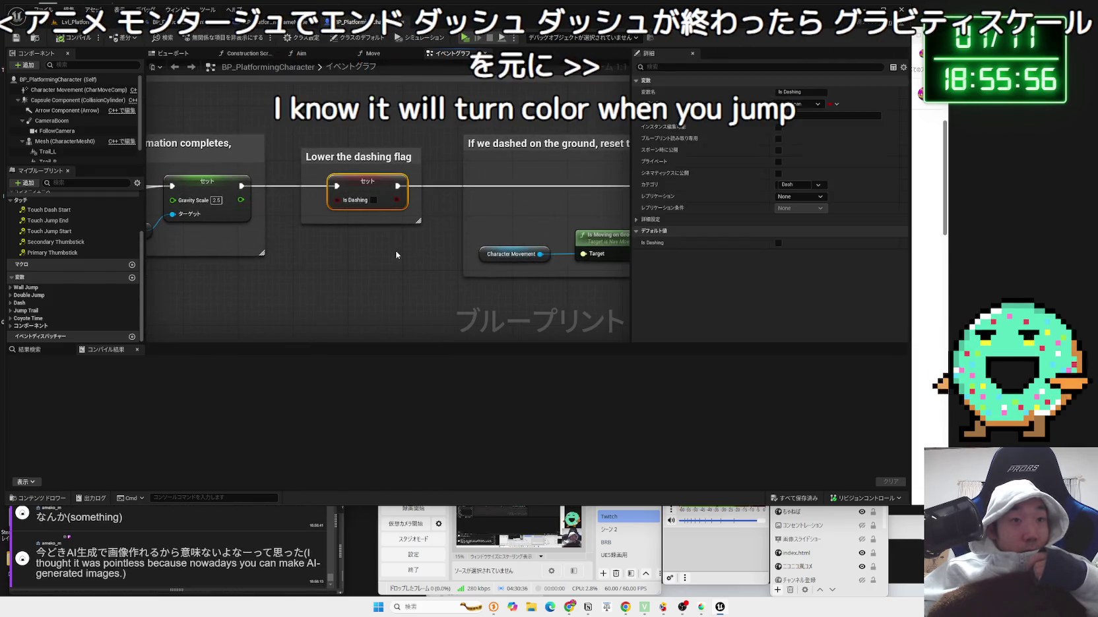
left_click_drag(539, 240, 348, 231)
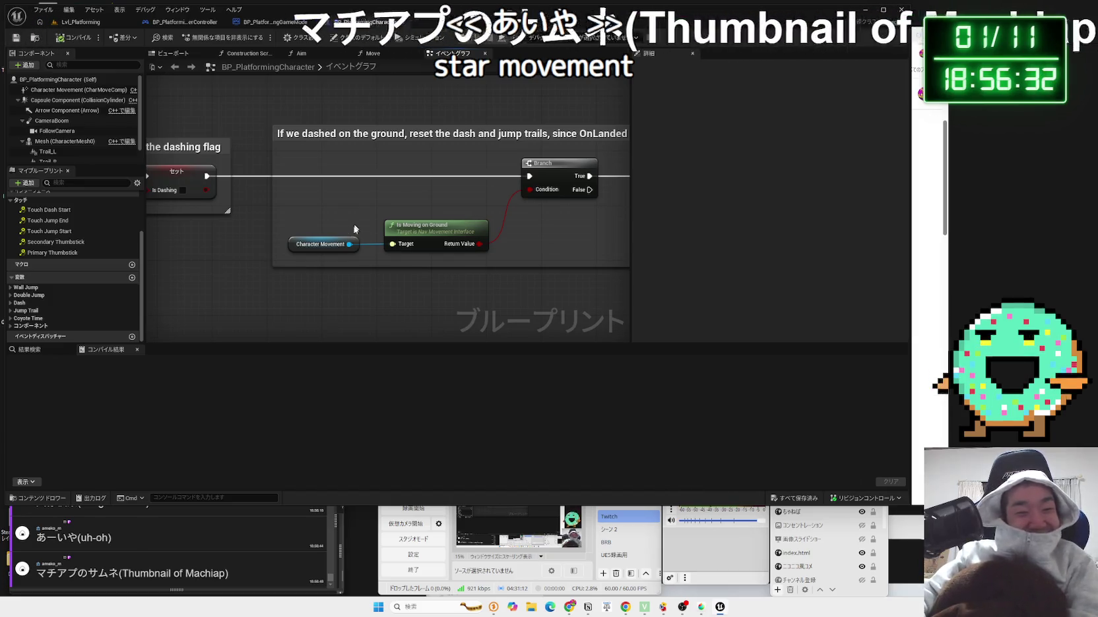
left_click(206, 557)
scroll(209, 555, "up", 1)
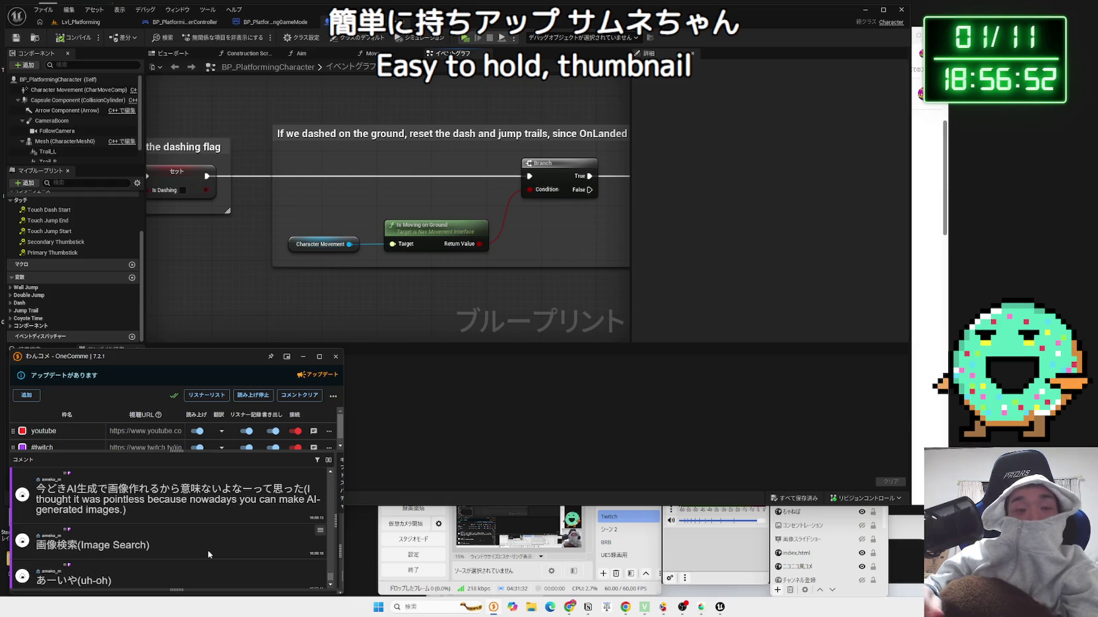
left_click(341, 282)
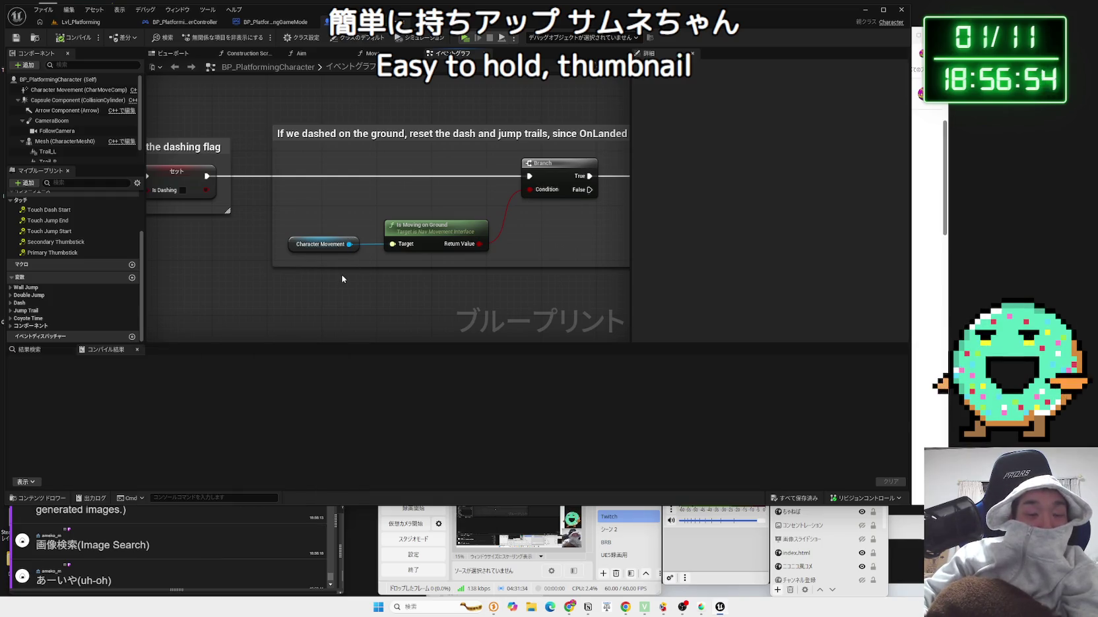
- Nudge the Character Movement node slightly to the right
left_click(304, 253)
left_click(390, 246, "shift")
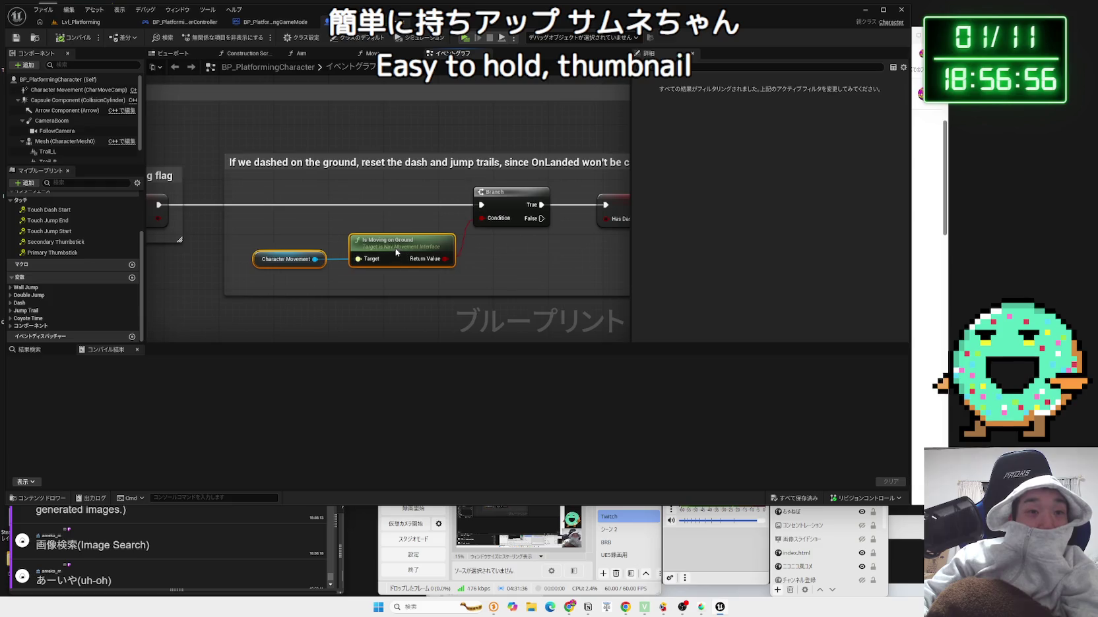
left_click(264, 255)
left_click_drag(263, 254, 381, 253)
left_click(305, 270)
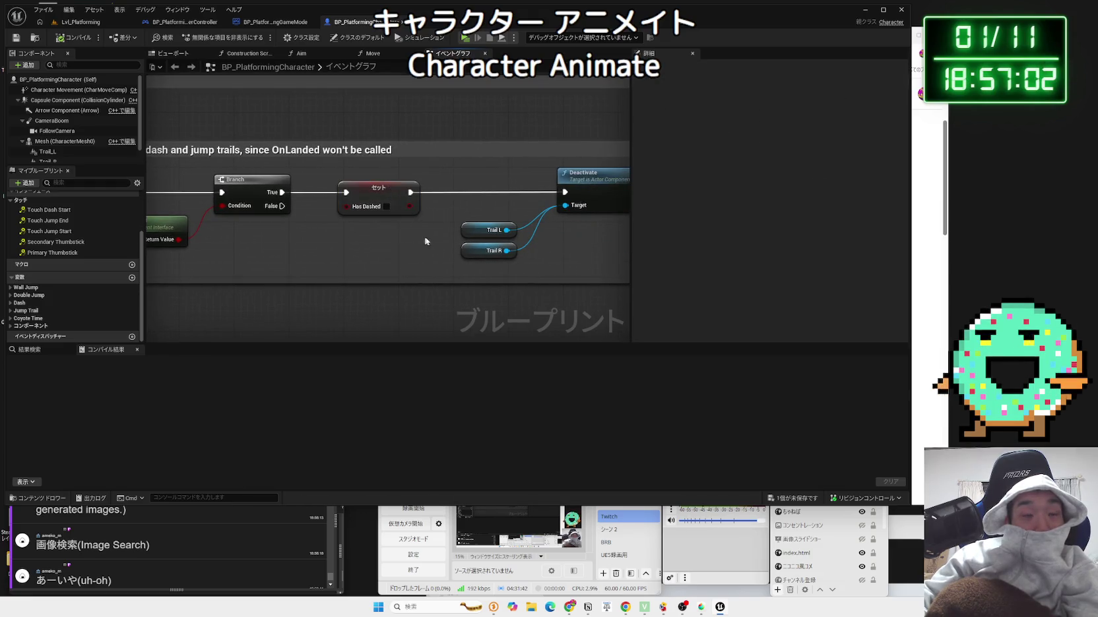
- Inspect the Deactivate nodes for the jump trails, including Trail L
left_click_drag(555, 241, 425, 242)
left_click_drag(355, 179, 414, 230)
scroll(449, 258, "down", 4)
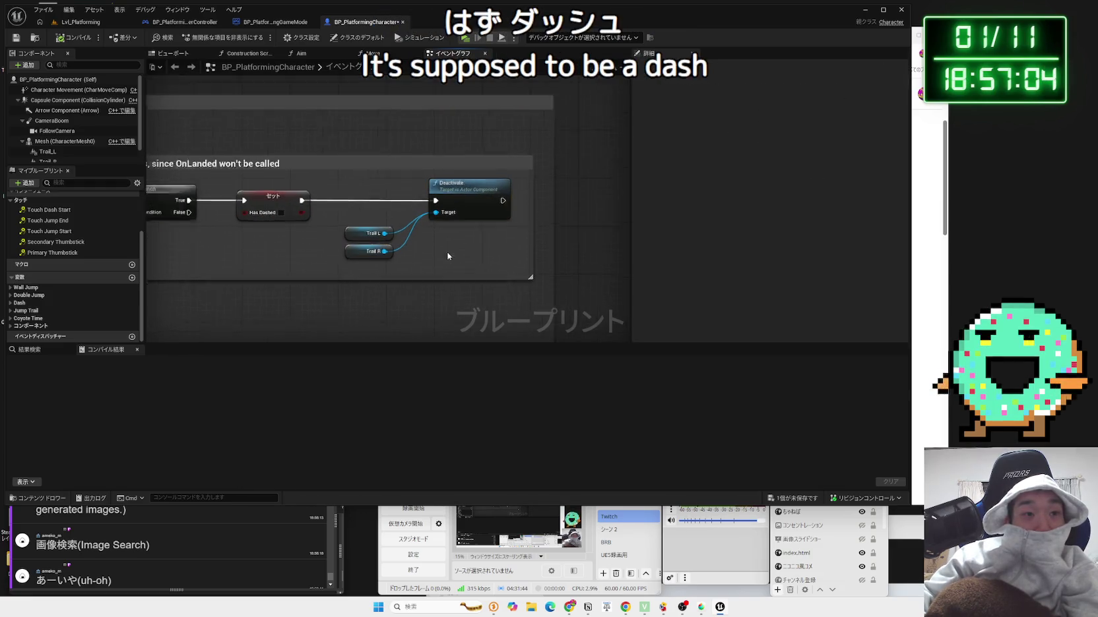
mouse_move(346, 247)
left_mouse_down()
mouse_move(448, 147)
mouse_move(329, 177)
left_mouse_up()
scroll(389, 253, "up", 5)
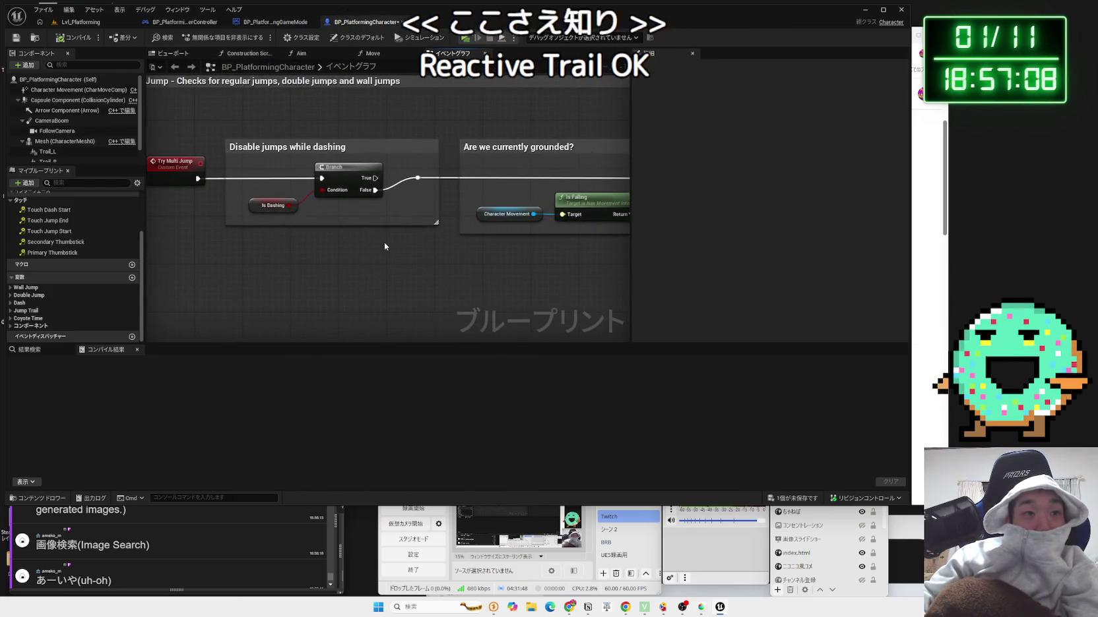
- Check the falling check, Landing block and trail deactivation, then close BP_PlatformingCharacter
scroll(386, 242, "down", 6)
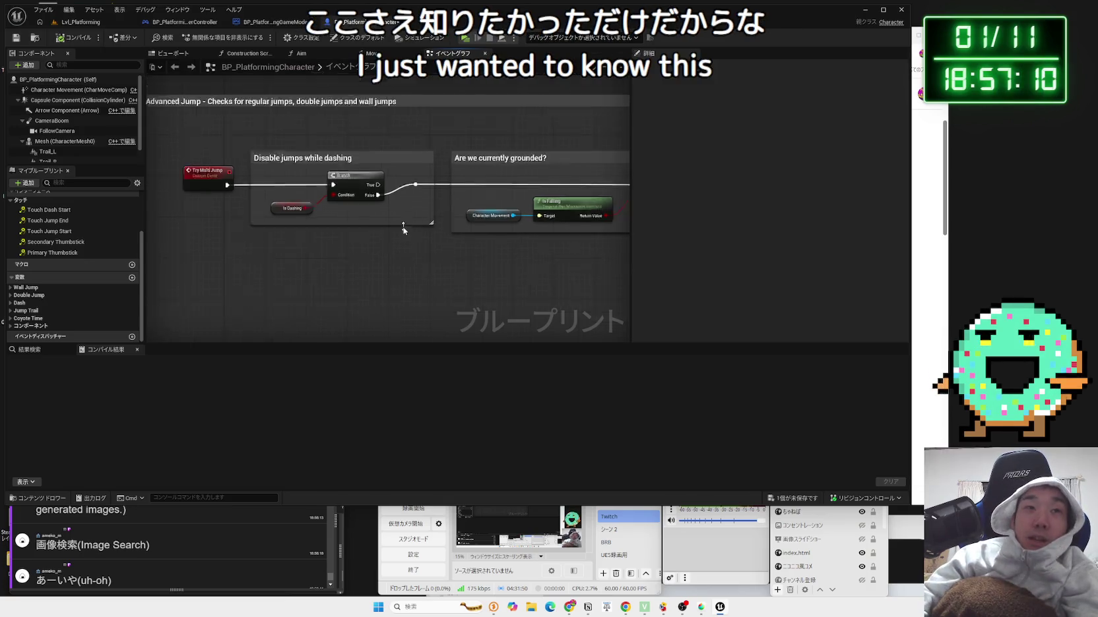
scroll(322, 195, "up", 7)
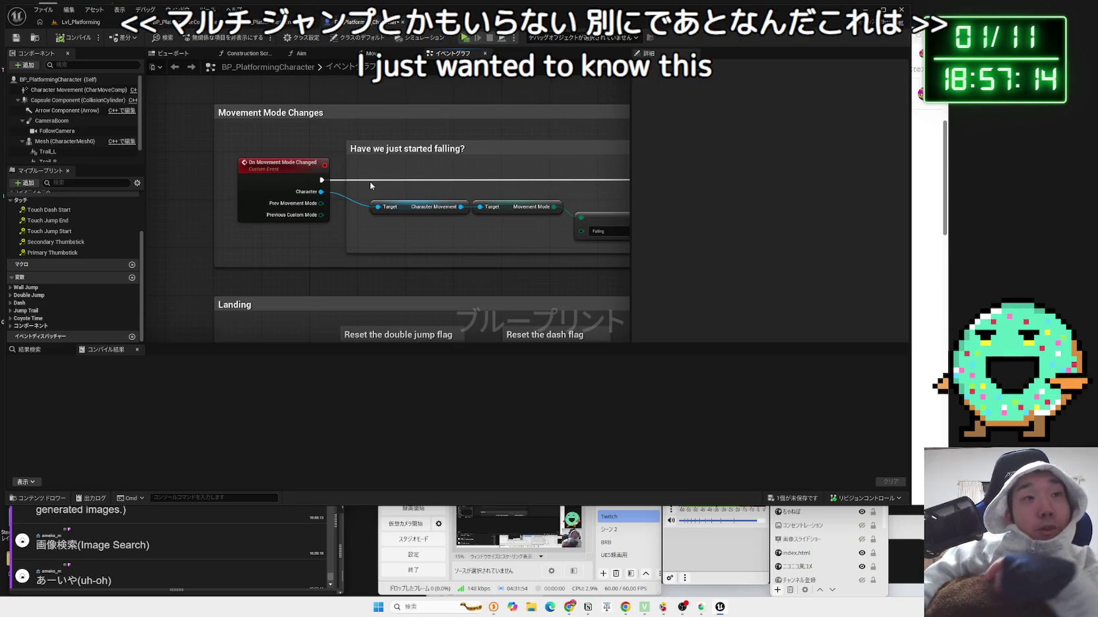
mouse_move(370, 183)
left_mouse_down()
mouse_move(290, 213)
mouse_move(422, 148)
left_mouse_up()
mouse_move(304, 225)
left_mouse_down()
mouse_move(436, 158)
mouse_move(432, 190)
left_mouse_up()
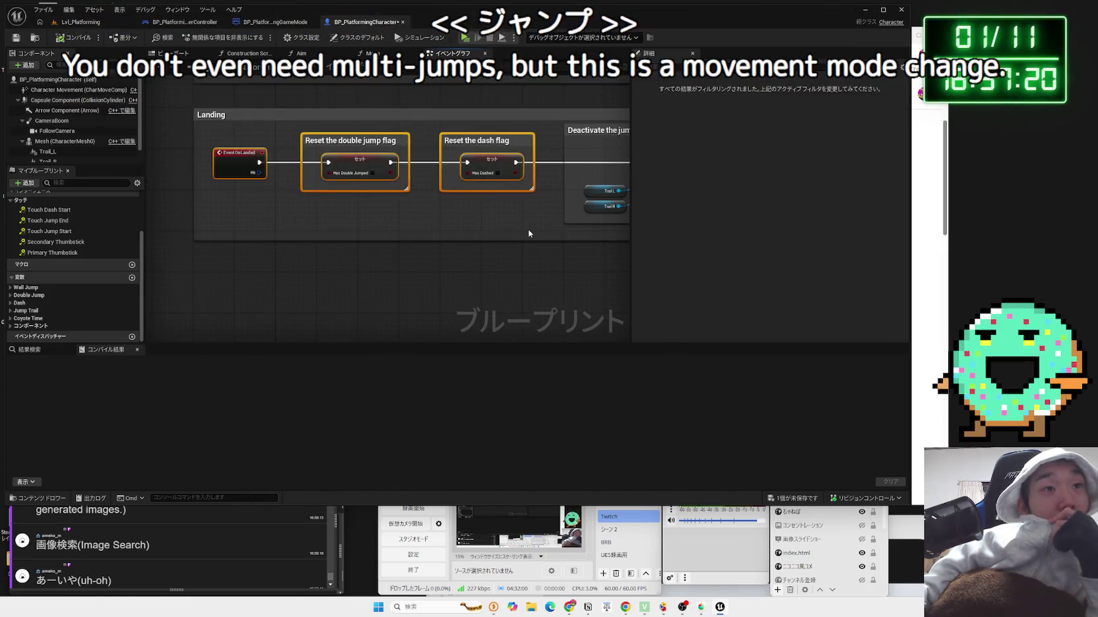
left_click_drag(528, 229, 451, 252)
left_click(402, 22)
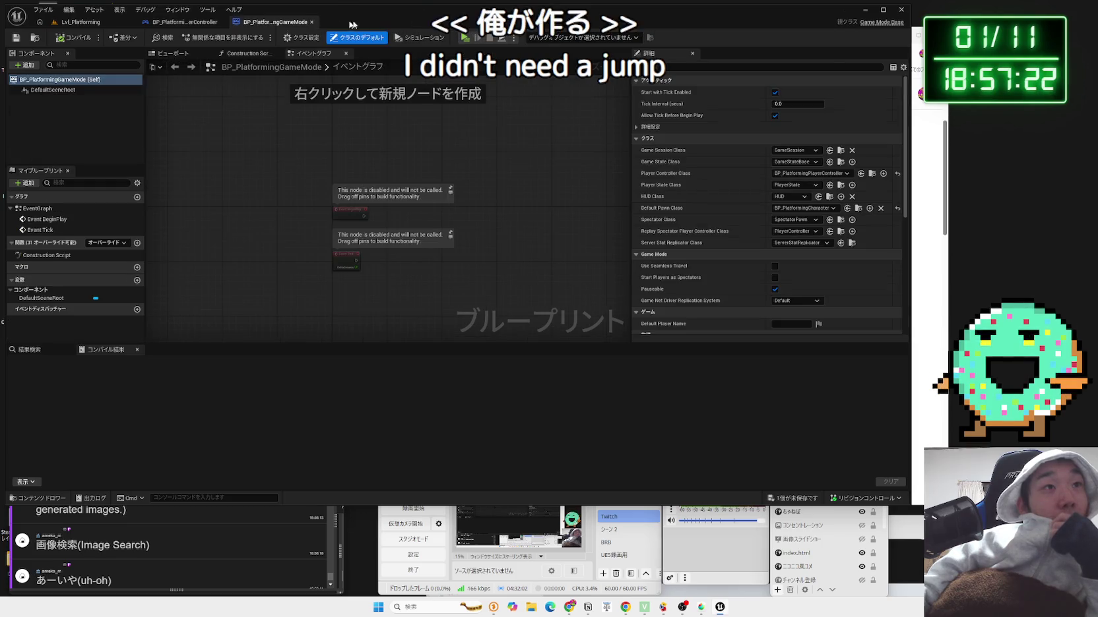
- Close BP_PlatformingGameMode and BP_PlatformingPlayerController and collapse the Variant_Platforming folder
left_click(312, 22)
left_click(221, 24)
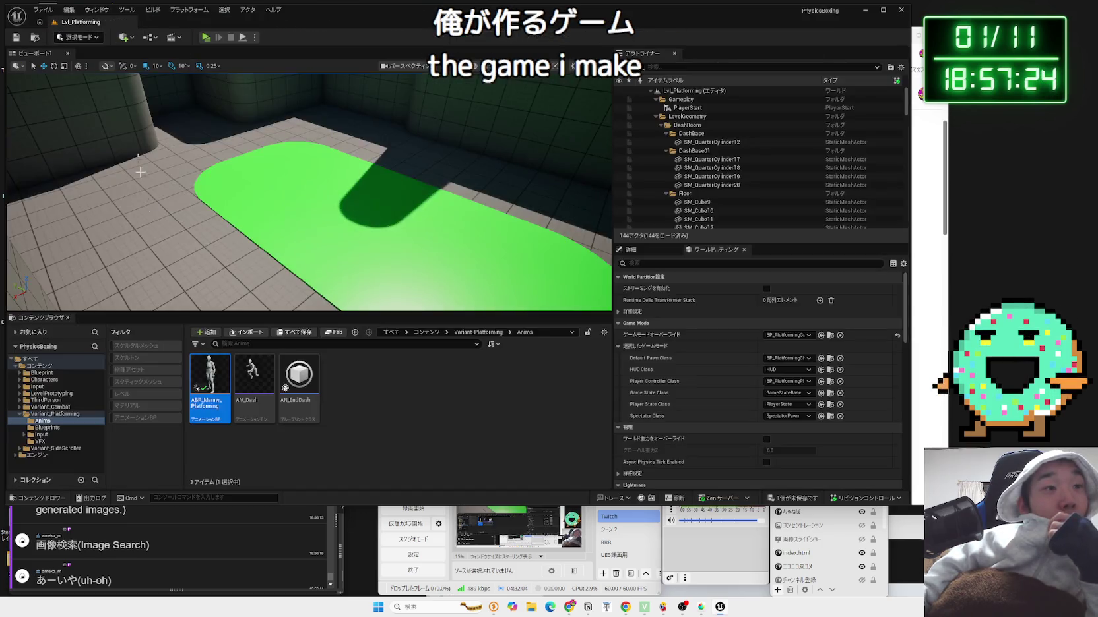
left_click(22, 415)
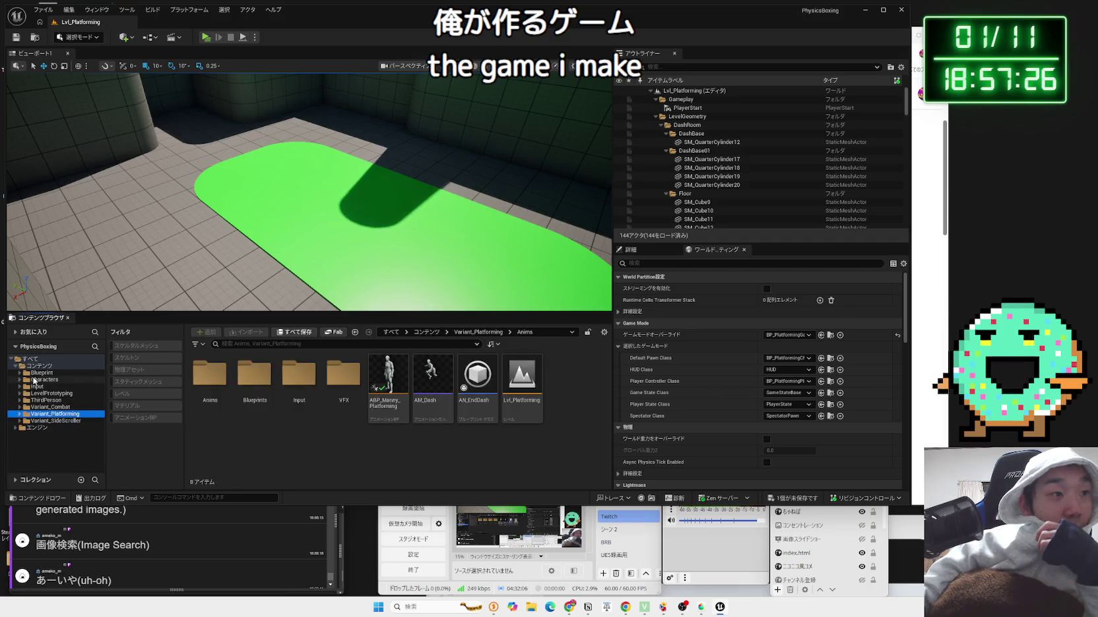
- Filter content to levels and open Lvl_Combat, saving the pending character changes
left_click(102, 366)
left_click(140, 395)
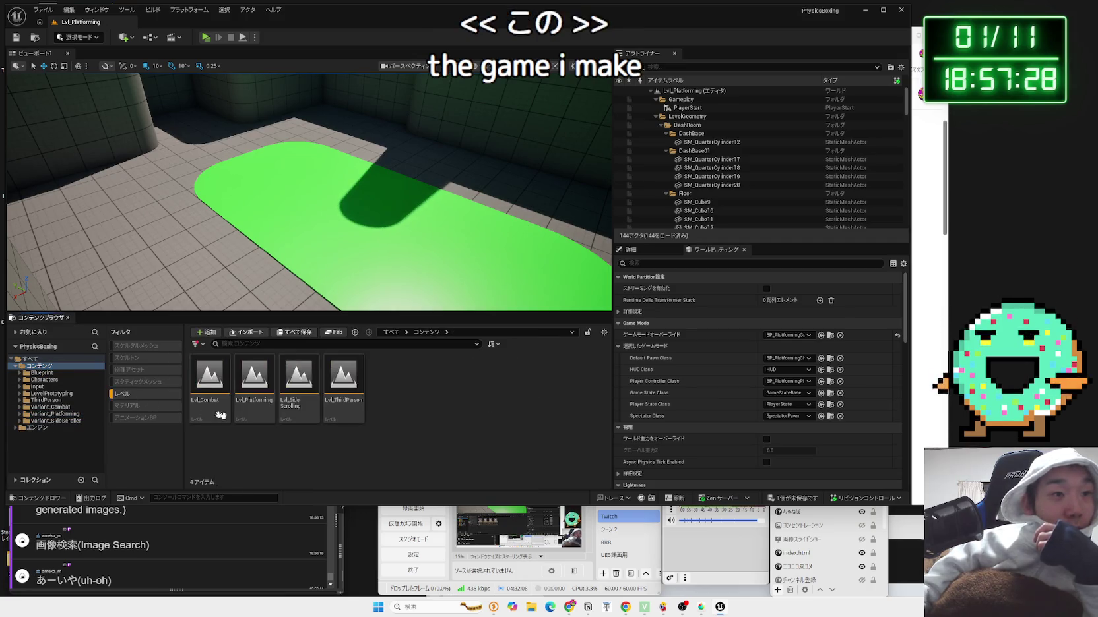
double_click(210, 412)
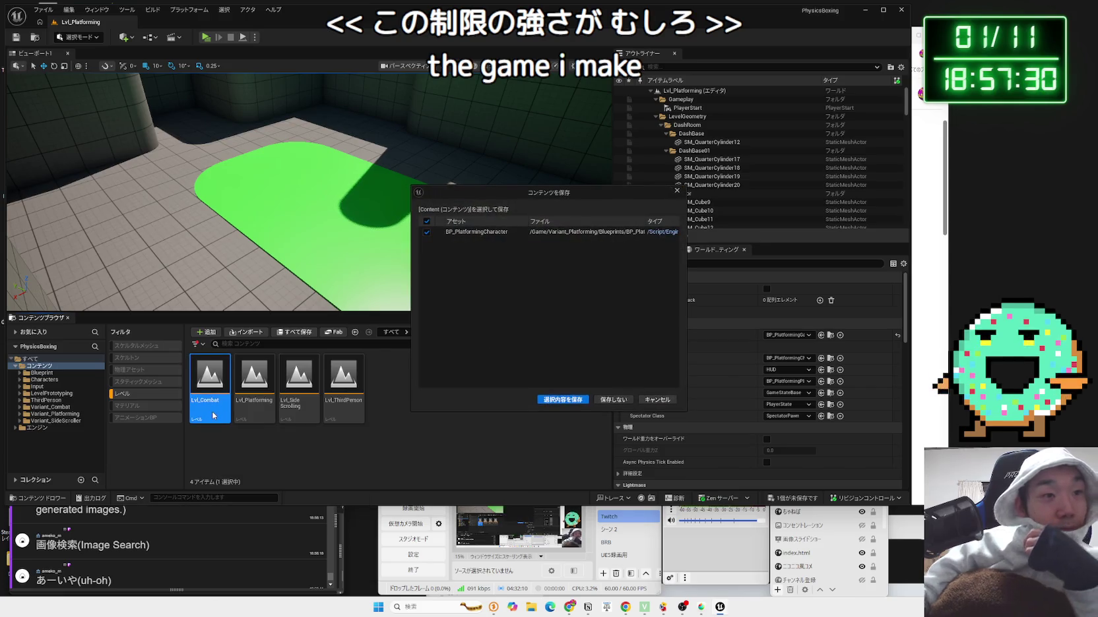
left_click(562, 400)
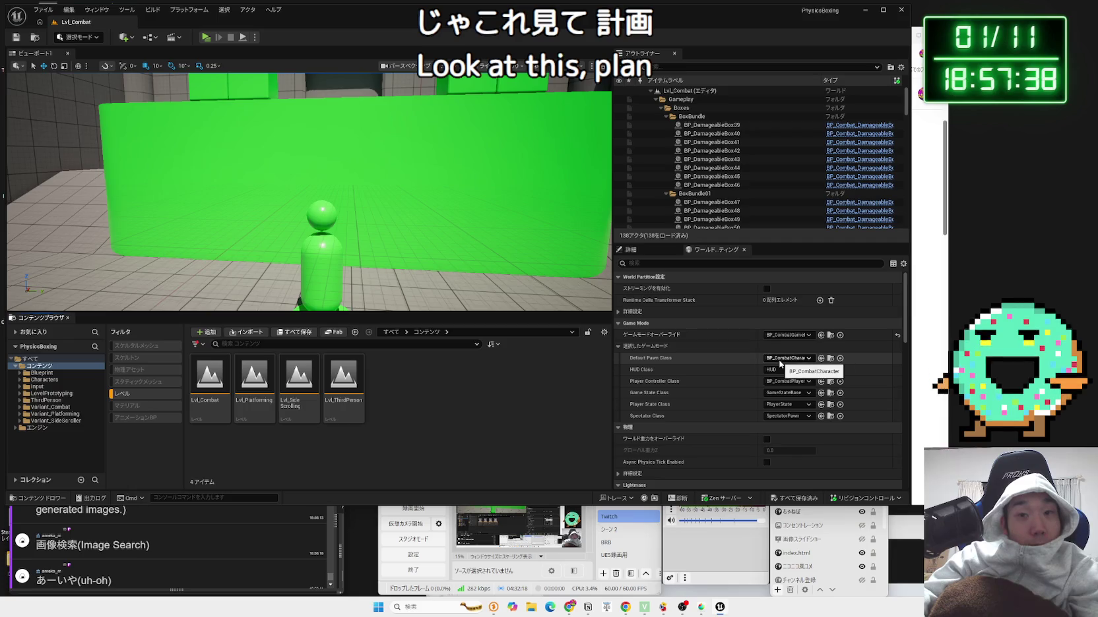
left_click(831, 358)
- Open BP_CombatGameMode docked beside the level, then open BP_CombatCharacter
left_click(442, 396)
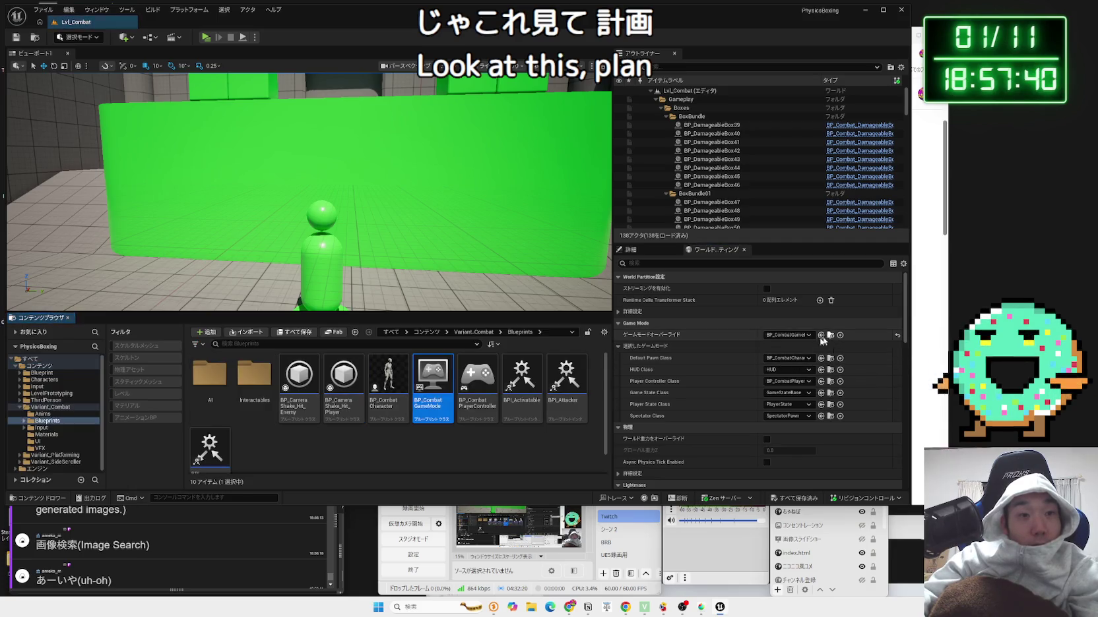
double_click(433, 398)
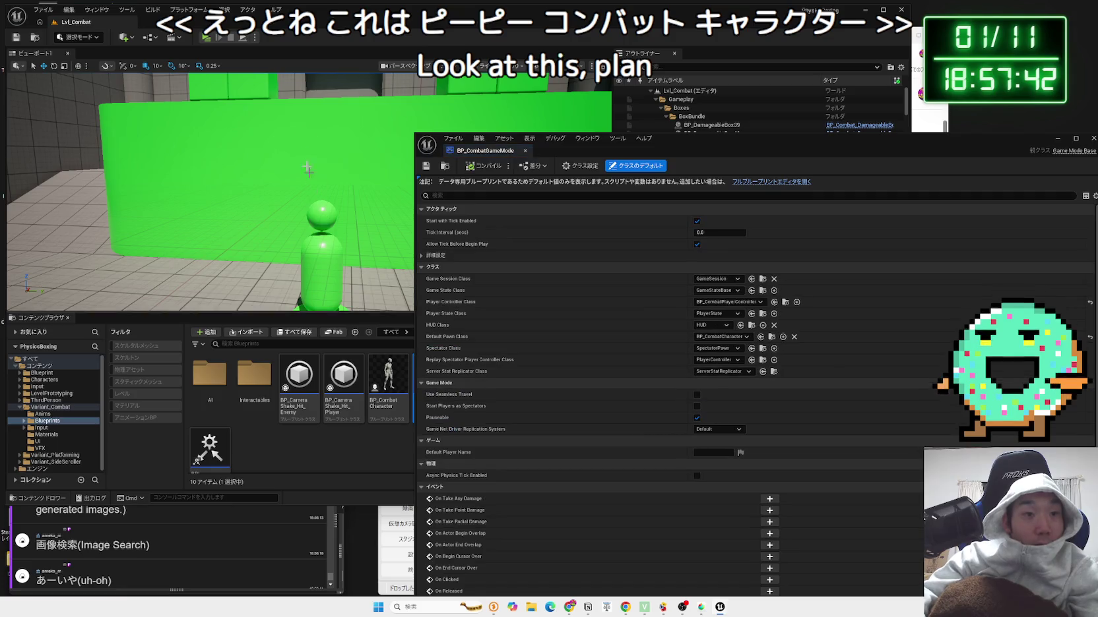
left_click_drag(485, 150, 152, 22)
left_click(79, 22)
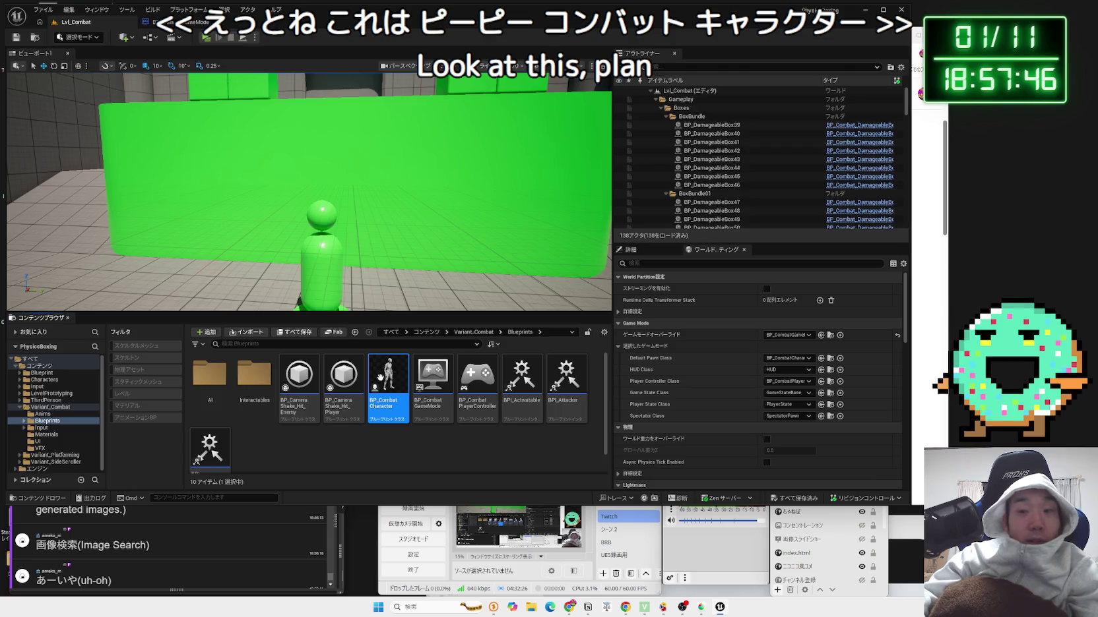
double_click(381, 377)
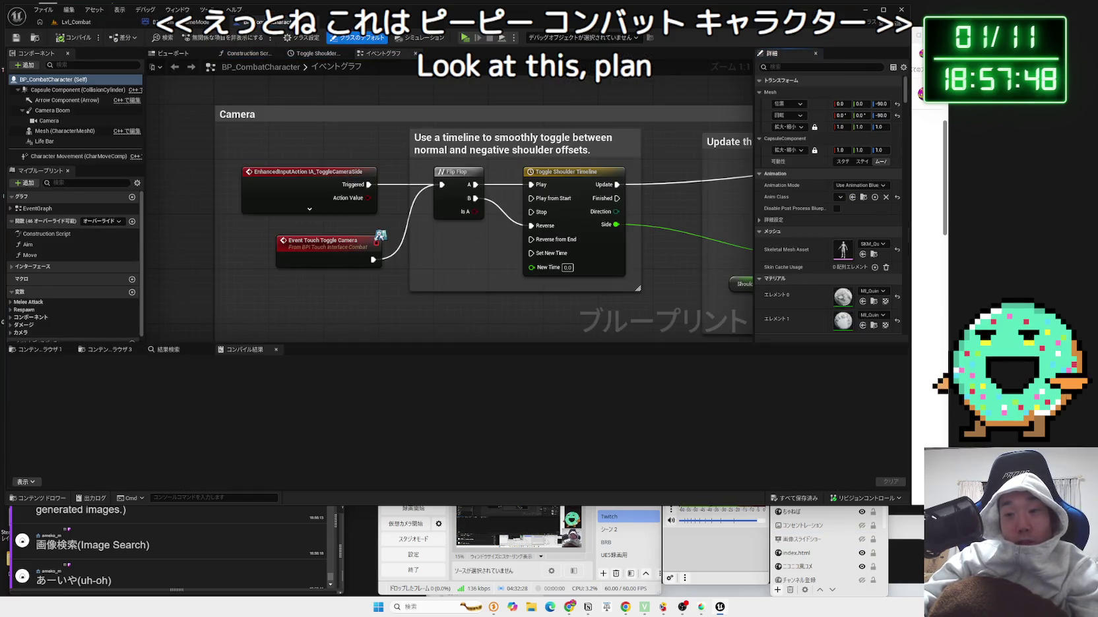
left_click(173, 574)
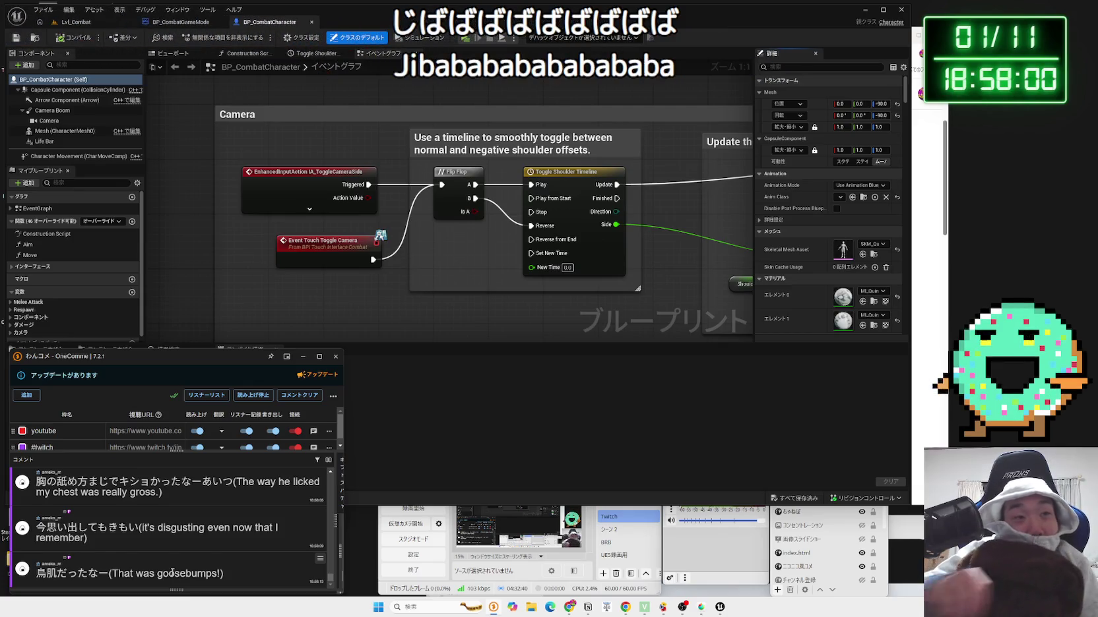
- Open BP_CombatGameMode in the full editor, inspect DefaultSceneRoot and its empty graph, then close it
left_click(181, 22)
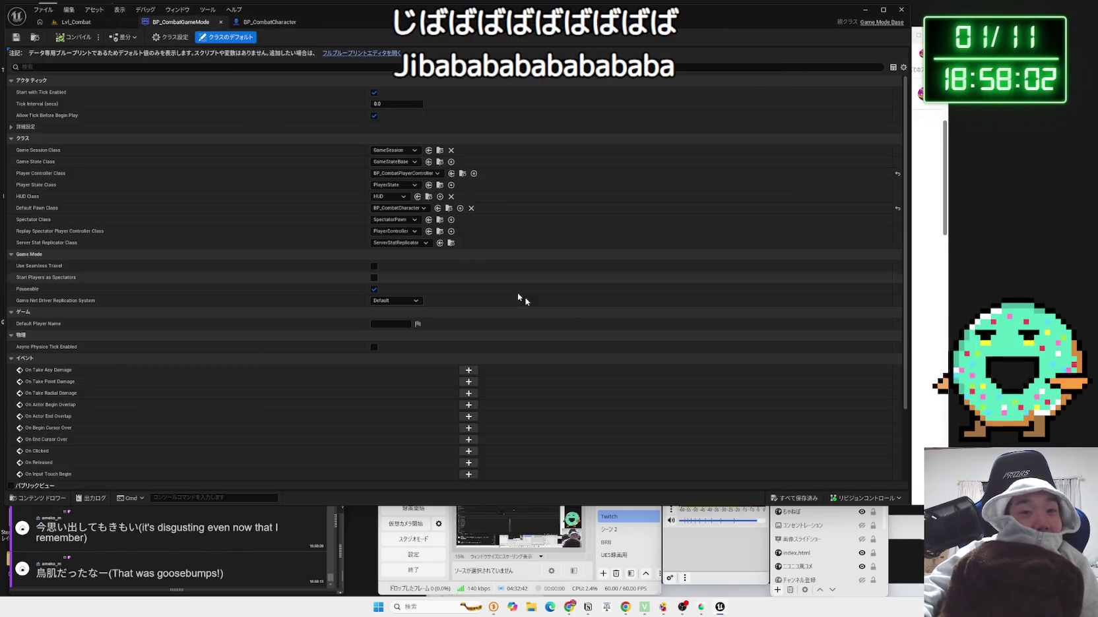
left_click(343, 54)
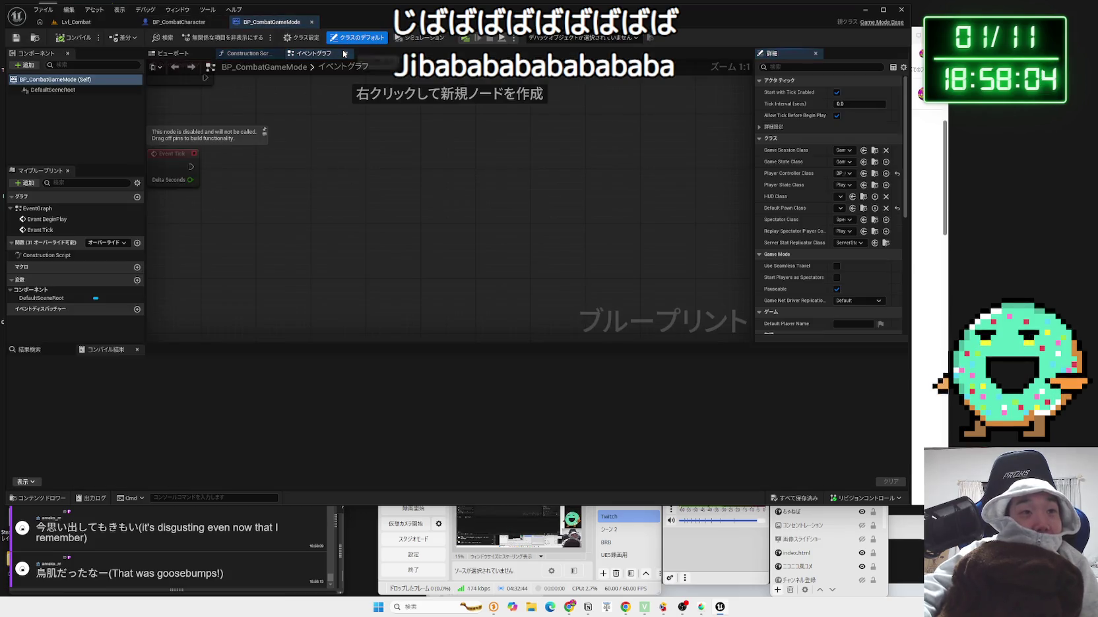
scroll(368, 259, "up", 2)
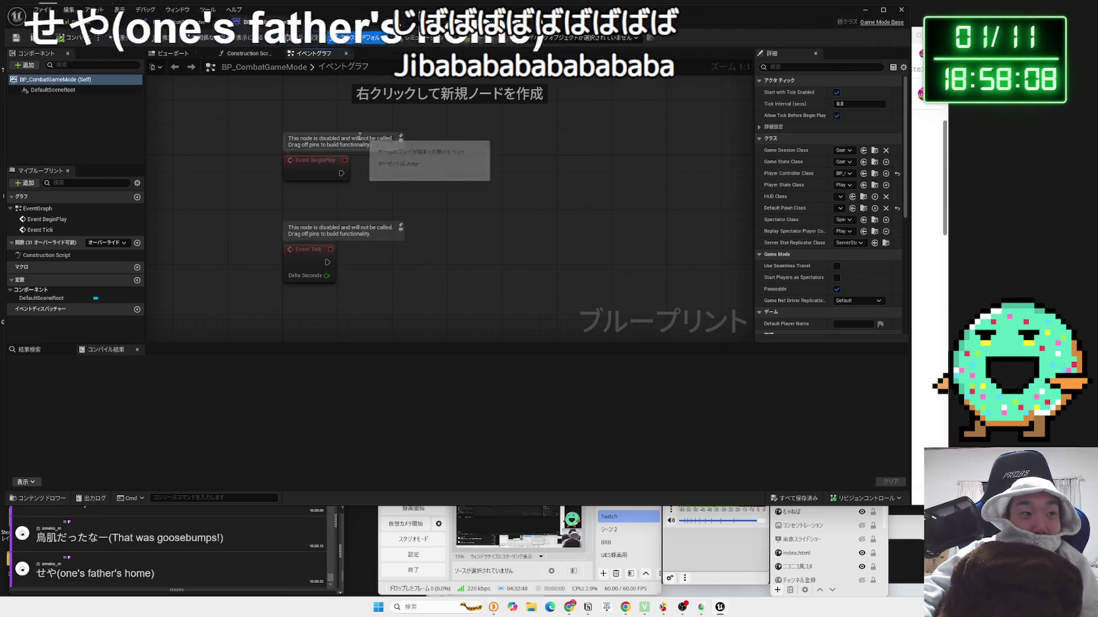
left_click(41, 298)
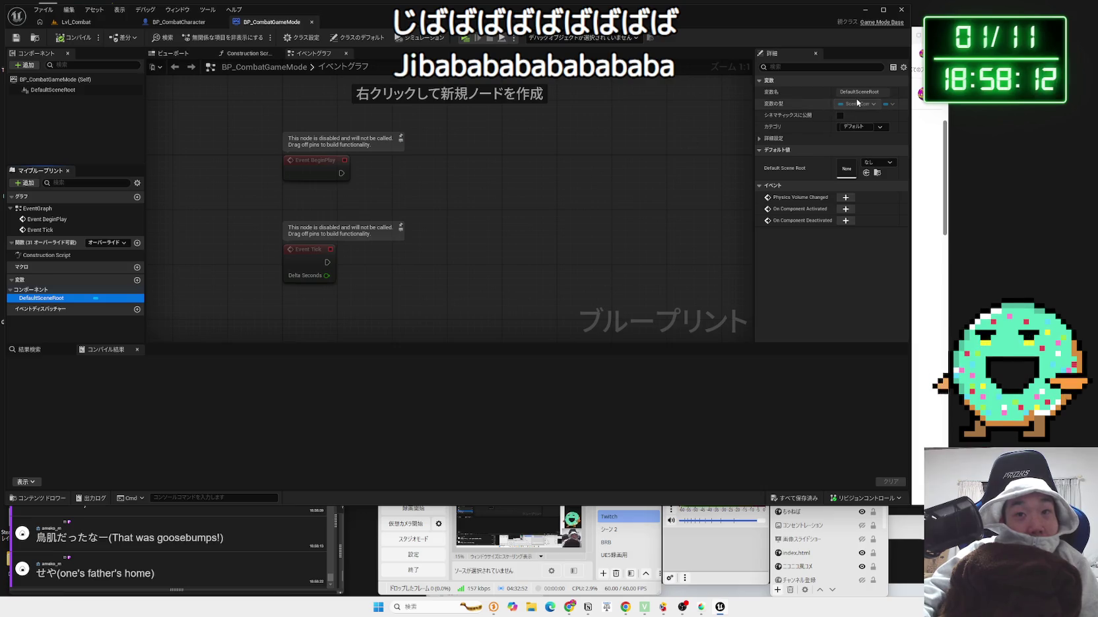
mouse_move(506, 162)
left_mouse_down()
mouse_move(488, 198)
mouse_move(341, 68)
left_mouse_up()
left_click(312, 21)
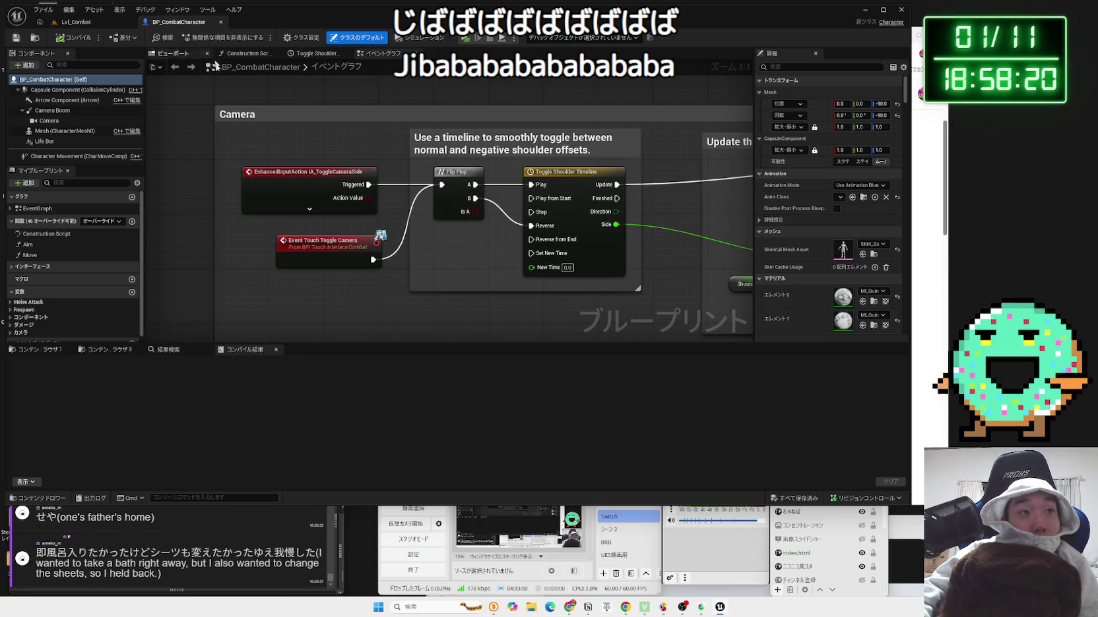
- Pan through the damage handling, IA_ChargedAttack input and attack collision and combo nodes
scroll(204, 197, "down", 4)
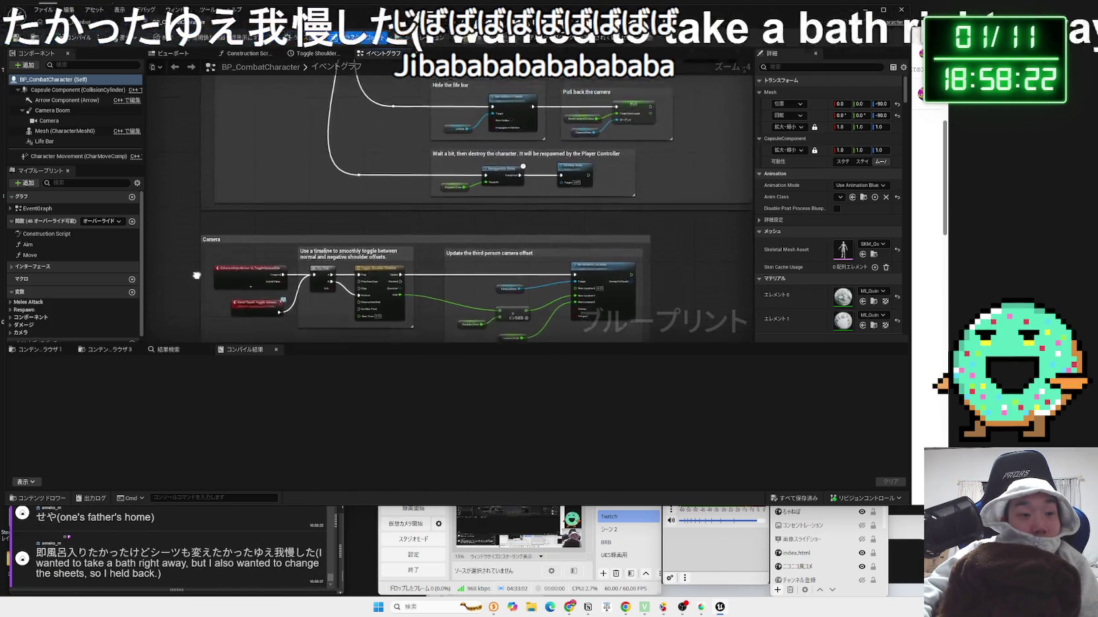
mouse_move(204, 244)
left_mouse_down()
mouse_move(226, 248)
mouse_move(227, 179)
mouse_move(251, 309)
left_mouse_up()
scroll(267, 309, "up", 3)
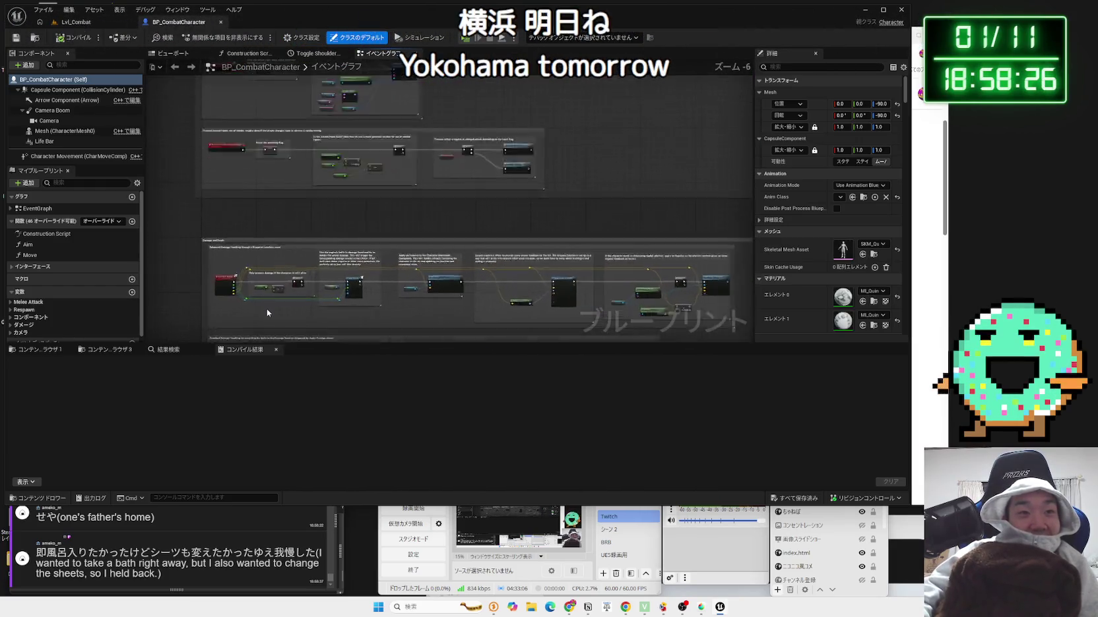
scroll(268, 313, "down", 5)
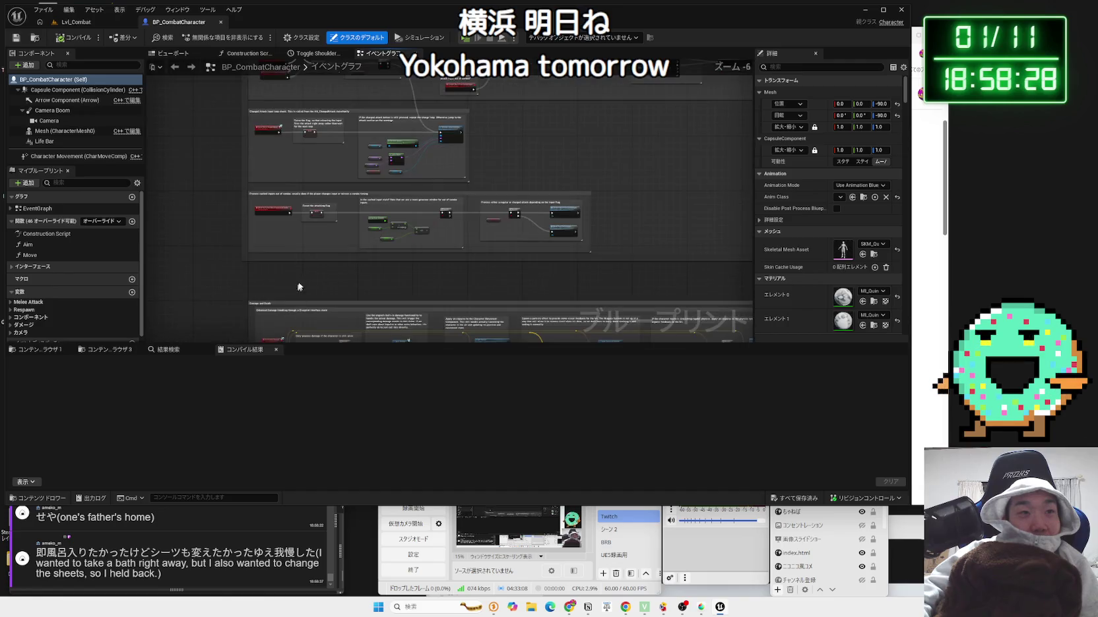
scroll(281, 272, "up", 5)
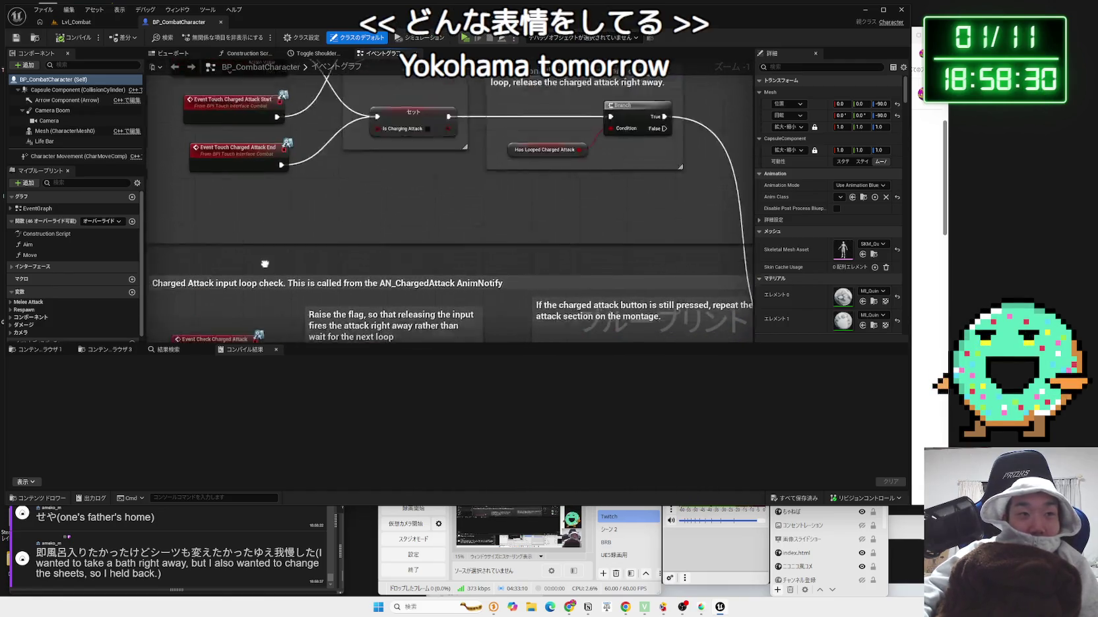
left_click_drag(290, 208, 320, 270)
scroll(316, 160, "down", 2)
left_click_drag(313, 196, 279, 320)
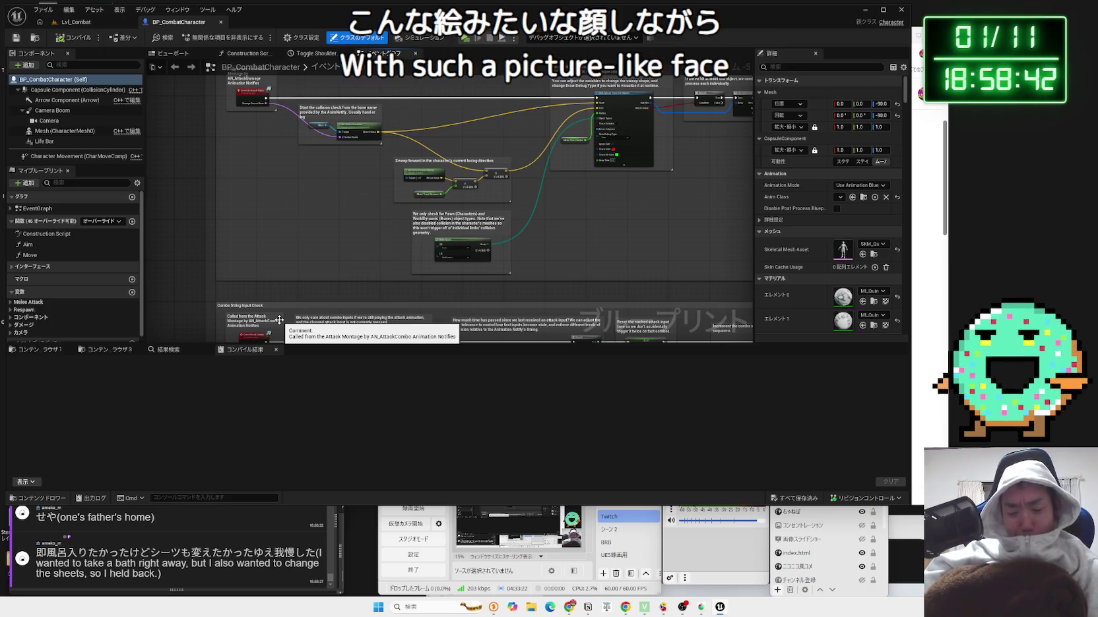
- Zoom in on the header comment describing melee combos, damage, respawn and ragdoll
scroll(299, 205, "down", 8)
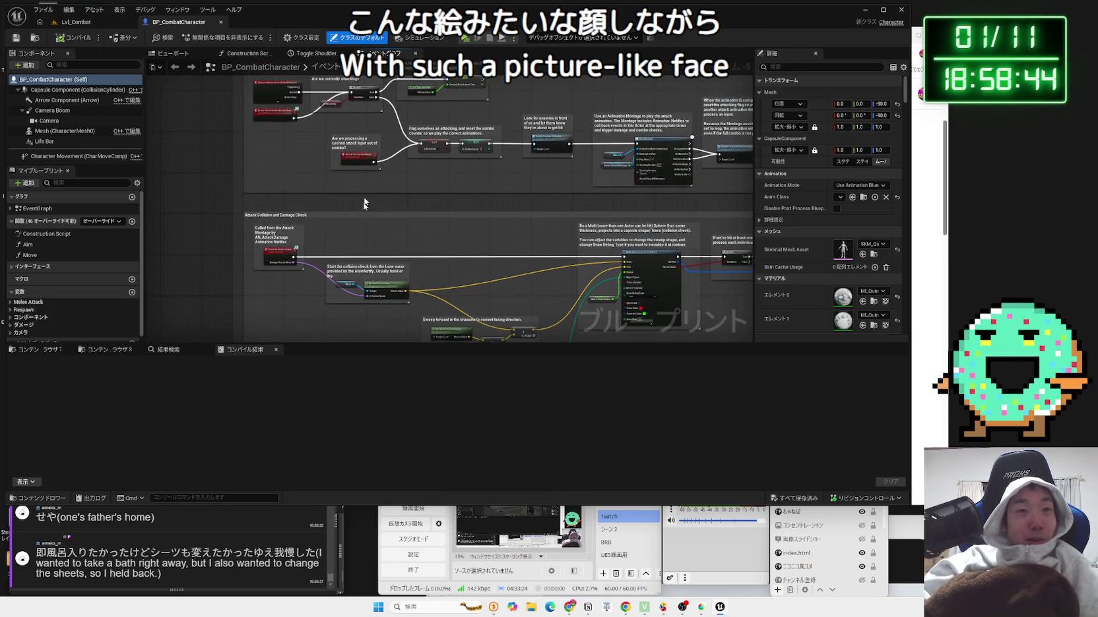
scroll(347, 275, "down", 2)
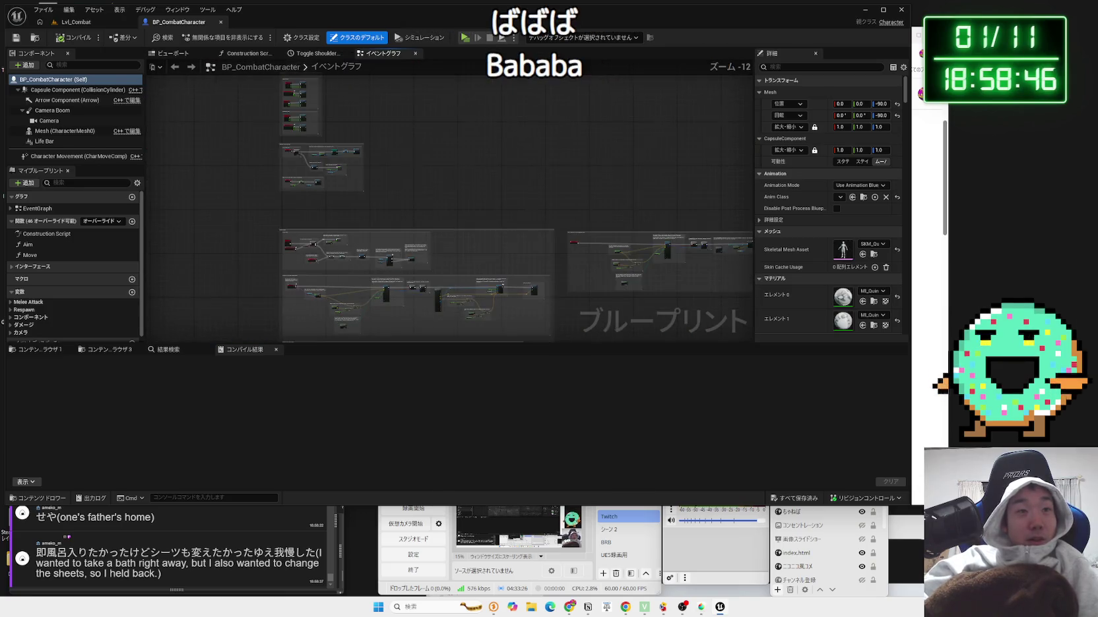
mouse_move(341, 240)
left_mouse_down()
mouse_move(299, 293)
mouse_move(292, 422)
left_mouse_up()
left_click_drag(377, 280, 373, 325)
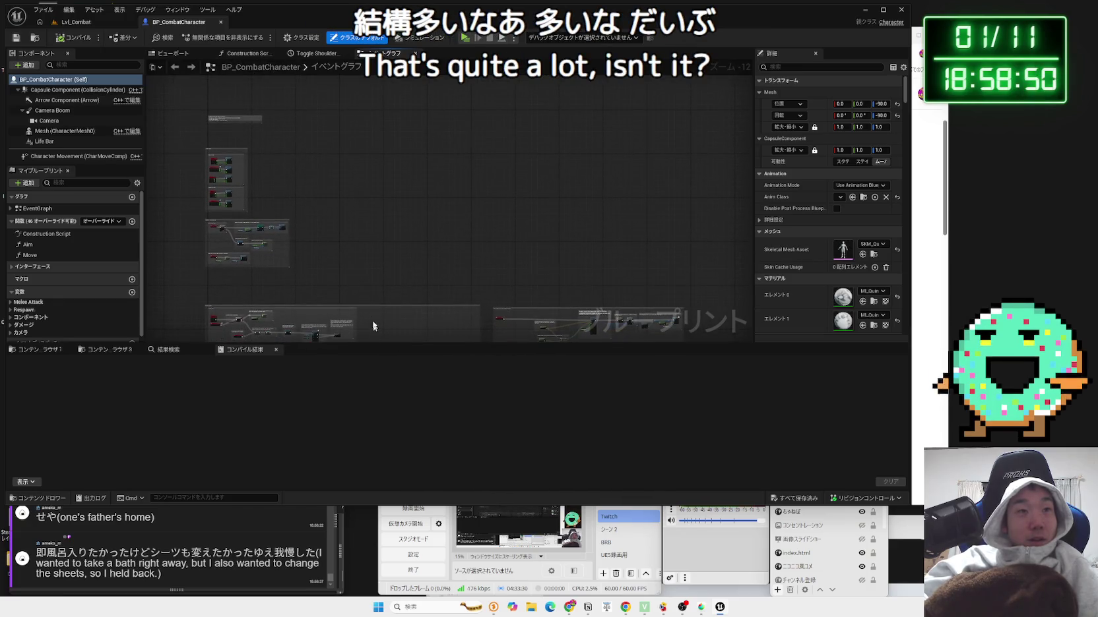
scroll(248, 179, "up", 10)
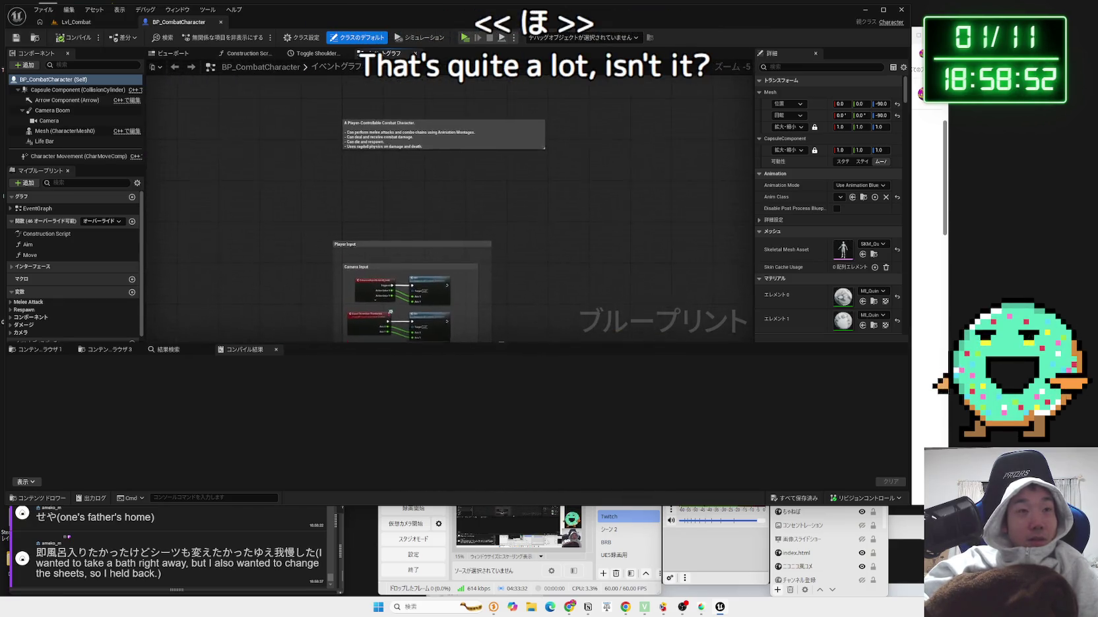
scroll(410, 184, "up", 2)
left_click_drag(411, 184, 408, 306)
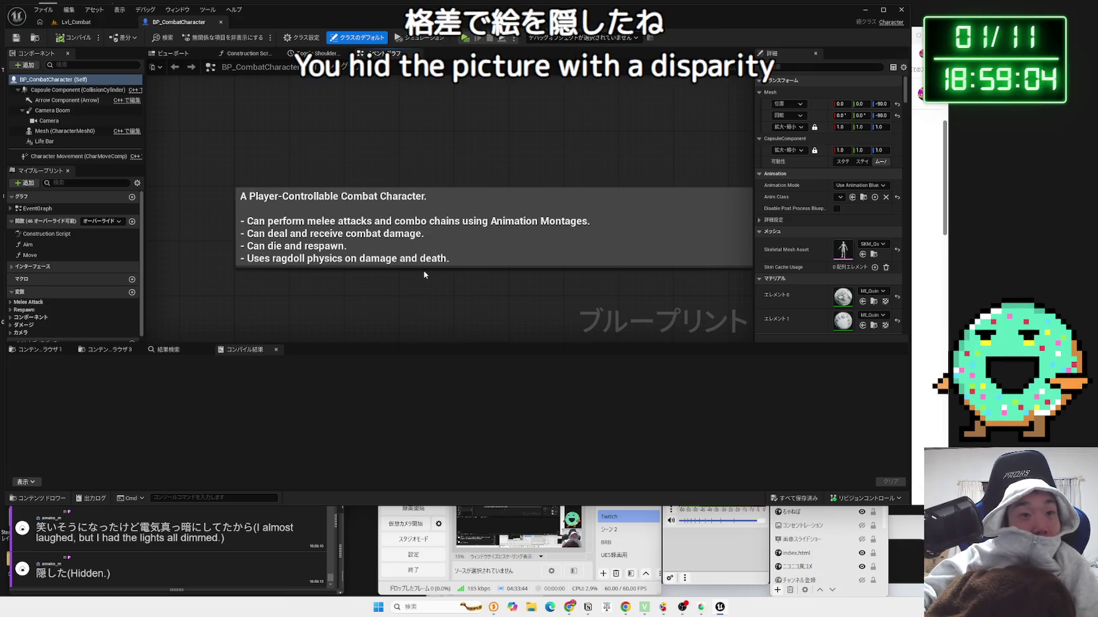
left_click(471, 256)
double_click(477, 258)
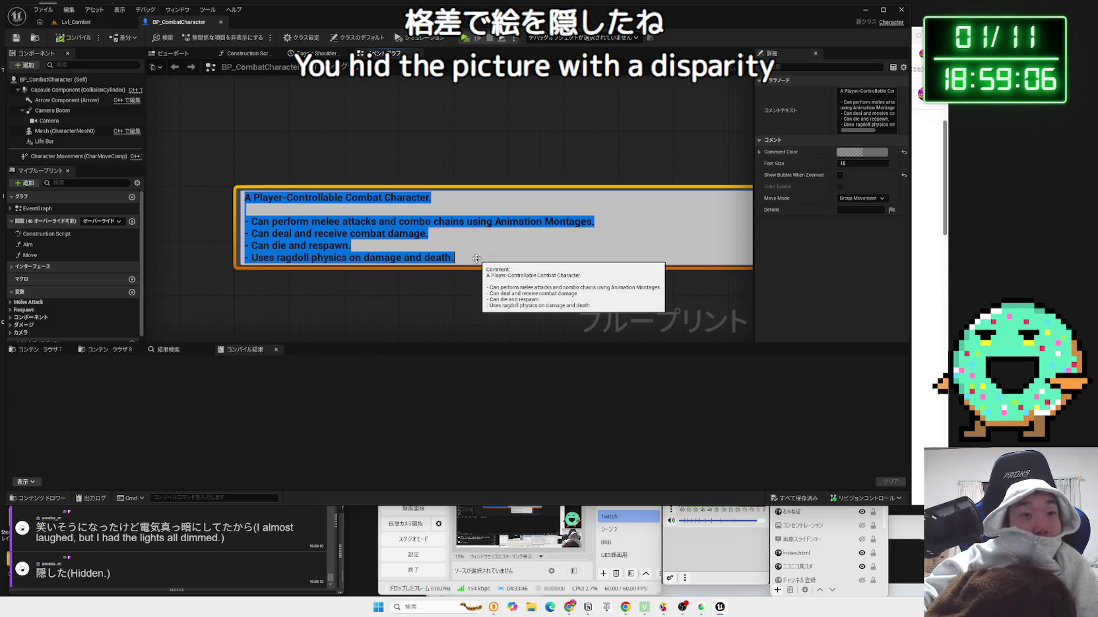
left_click(317, 238)
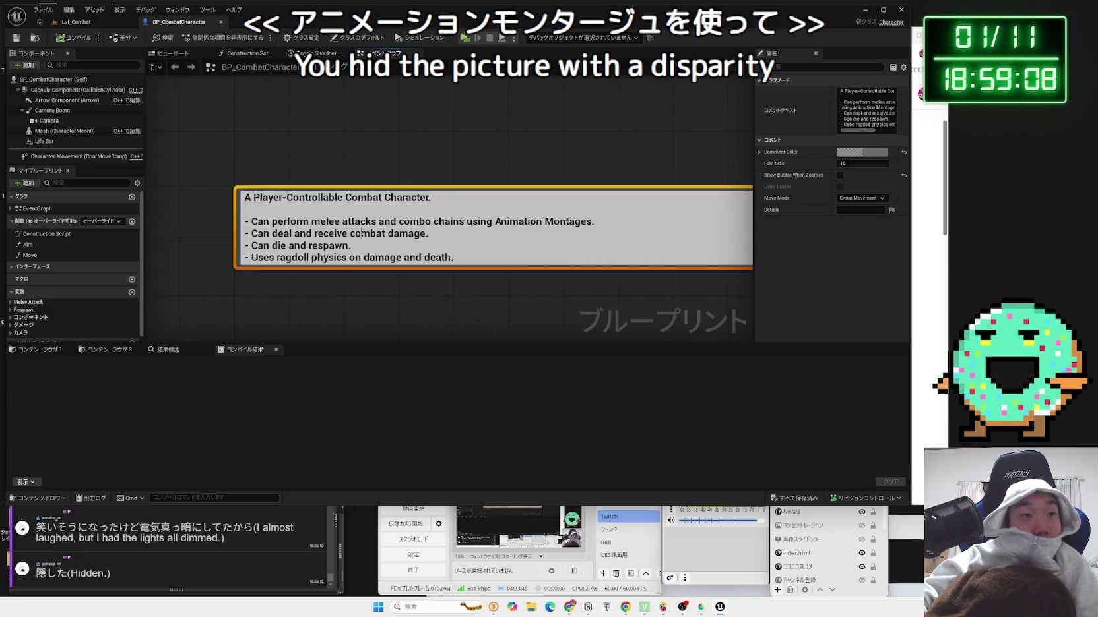
left_click_drag(252, 233, 426, 234)
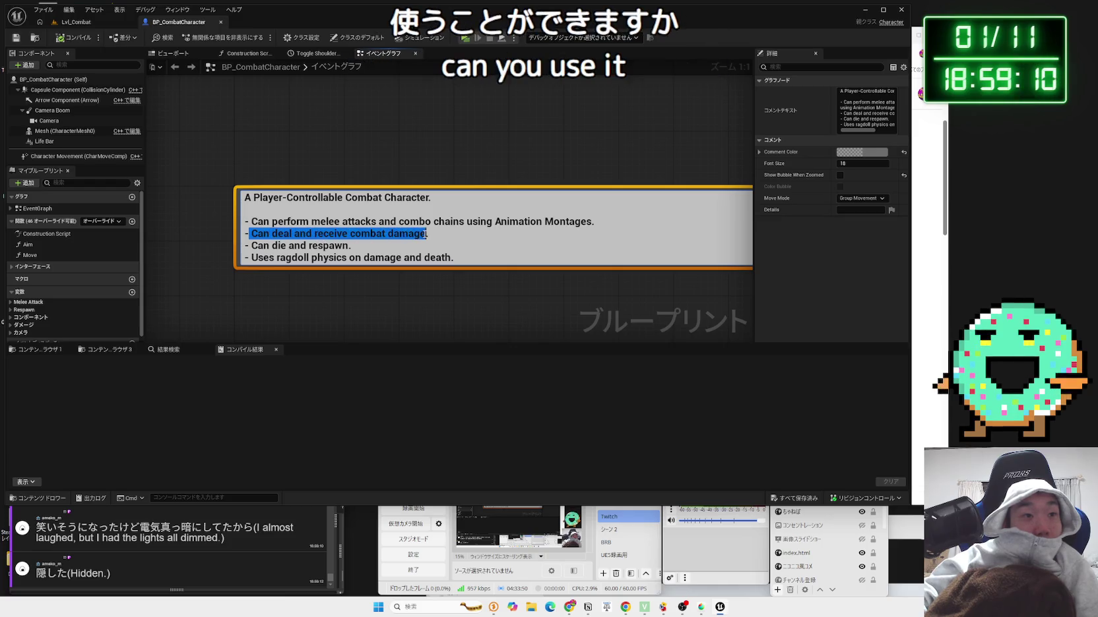
double_click(259, 234)
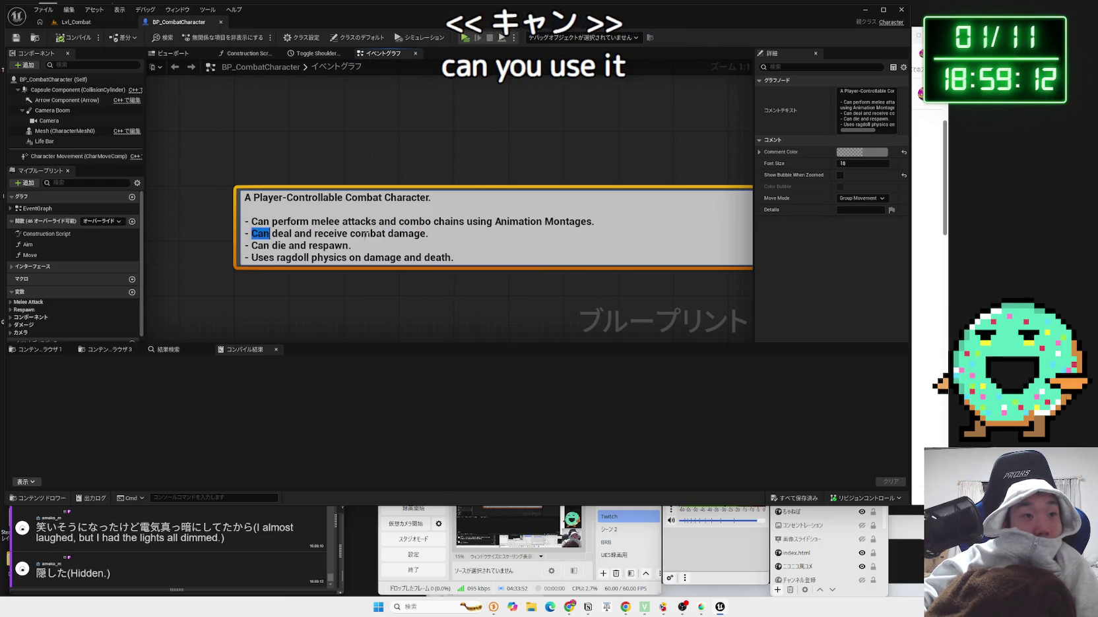
left_click(428, 235)
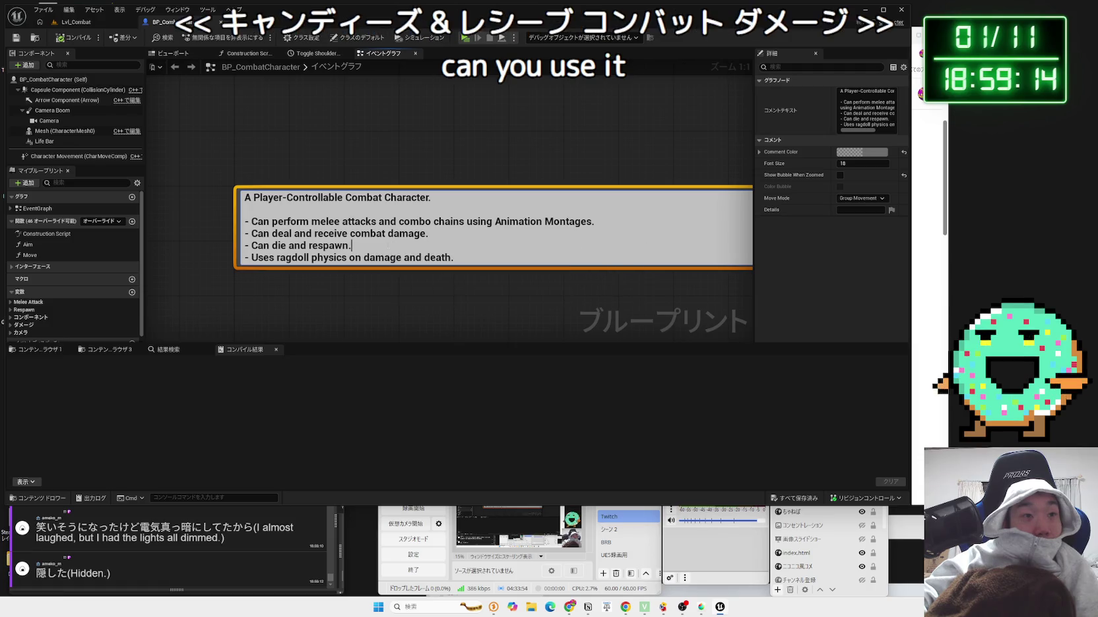
left_click_drag(318, 245, 335, 246)
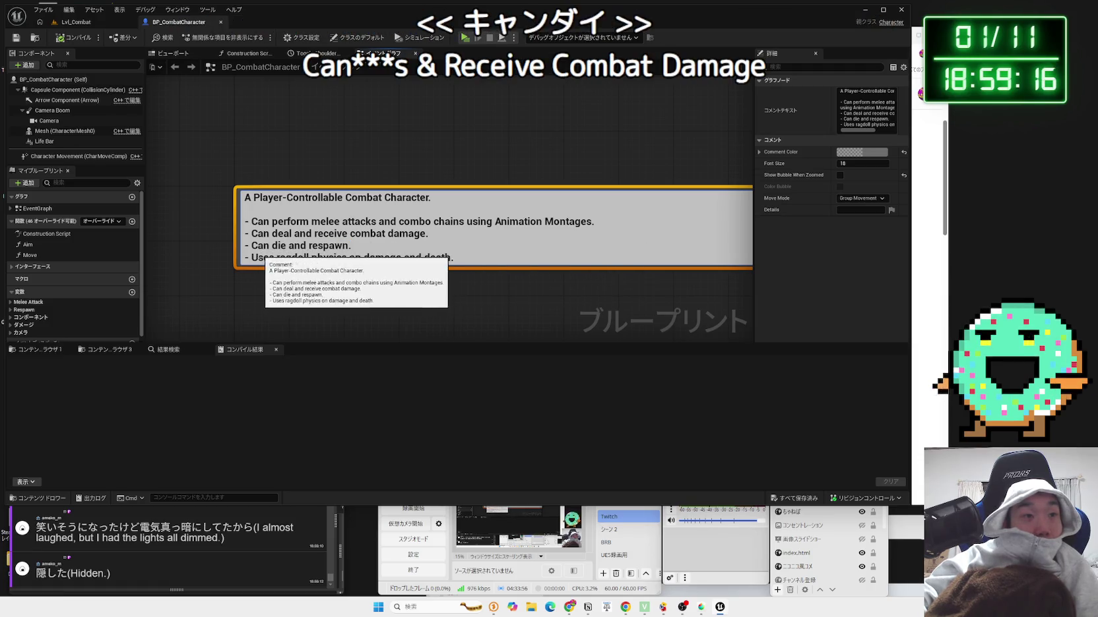